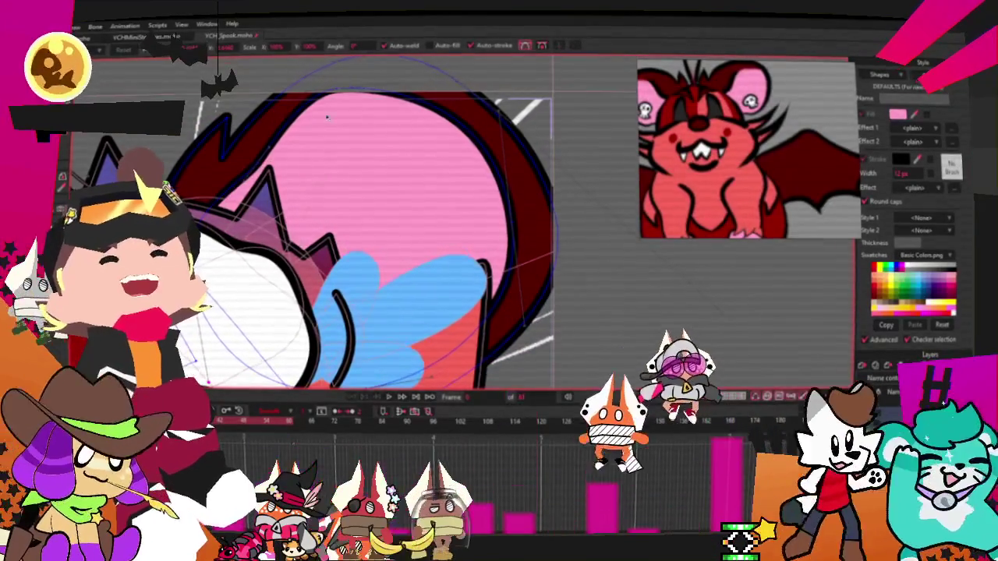
- Undo an accidental drag that pushed the pink ear shape's top edge down
left_click_drag(381, 90, 381, 100)
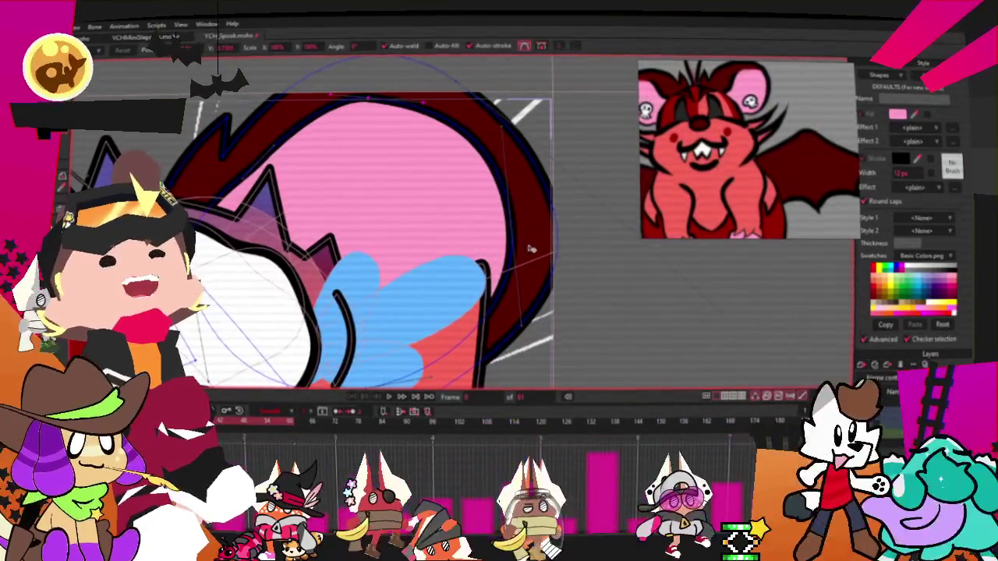
key("ctrl+z")
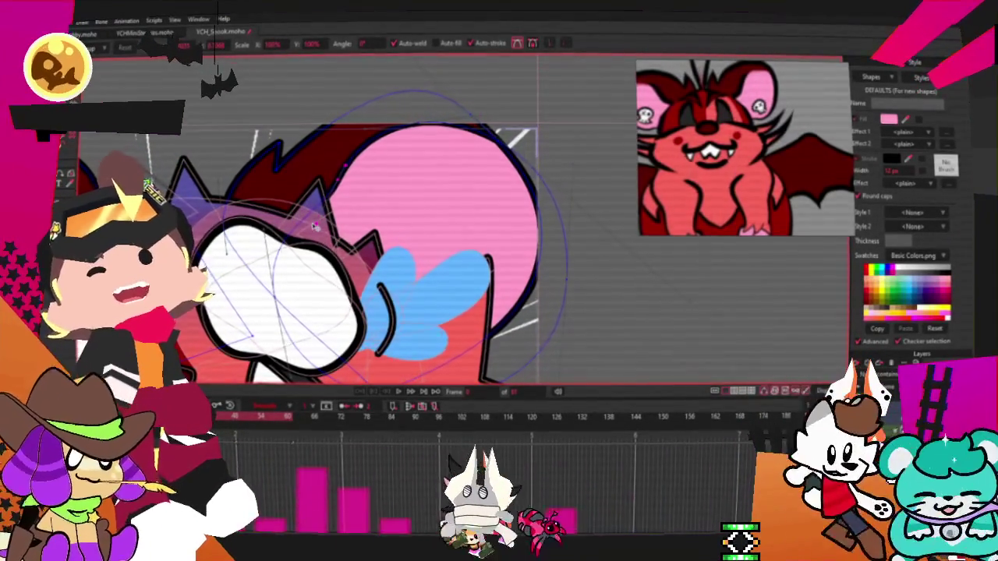
scroll(500, 187, "down", 2)
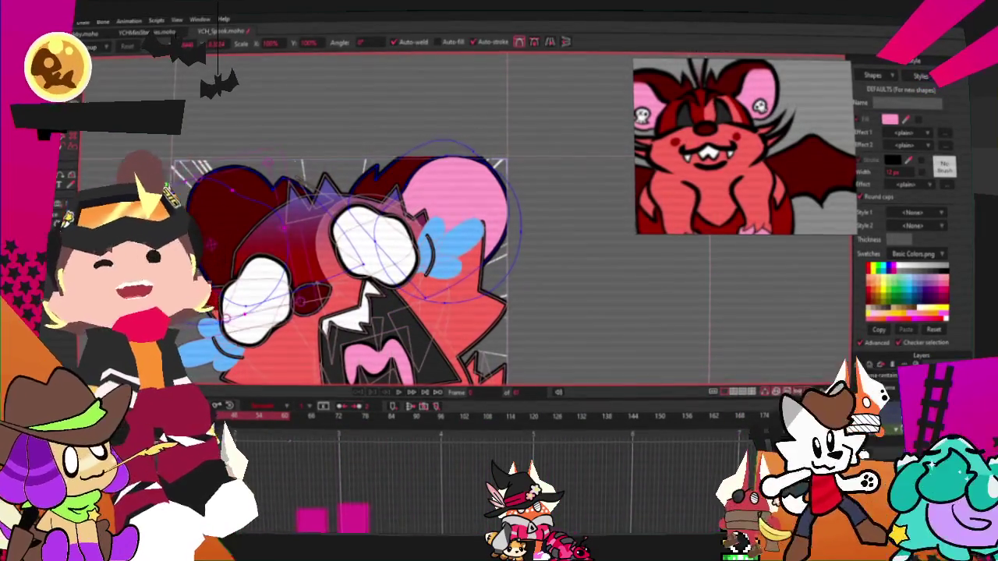
key("q")
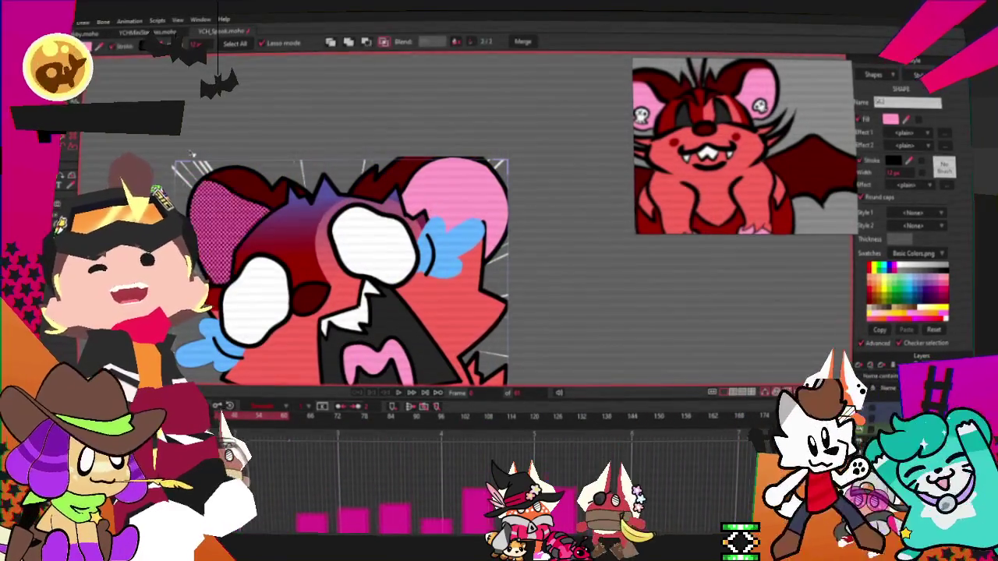
key("t")
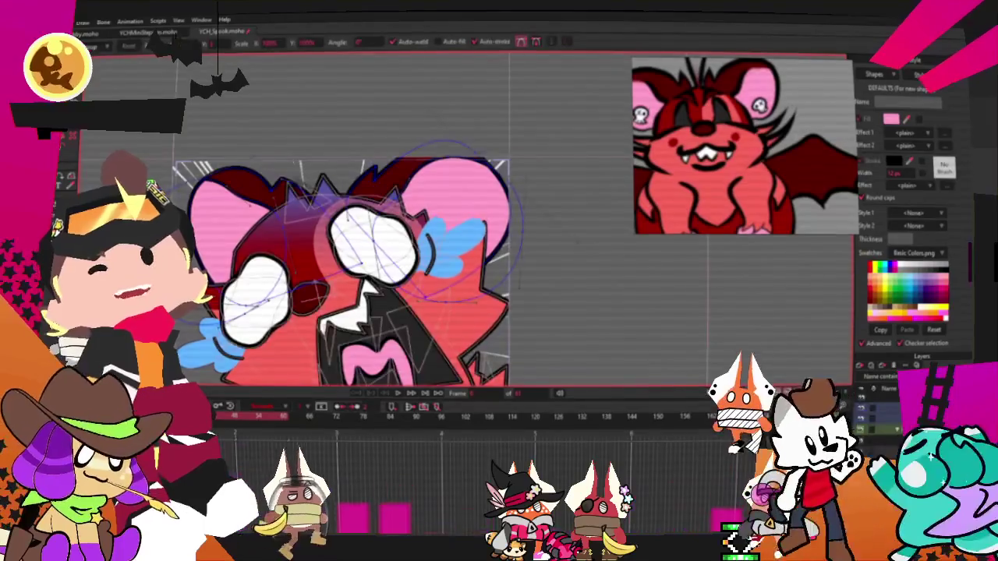
- Draw a dark-outlined circle inside the character's left pink ear with the oval tool
scroll(211, 205, "up", 3)
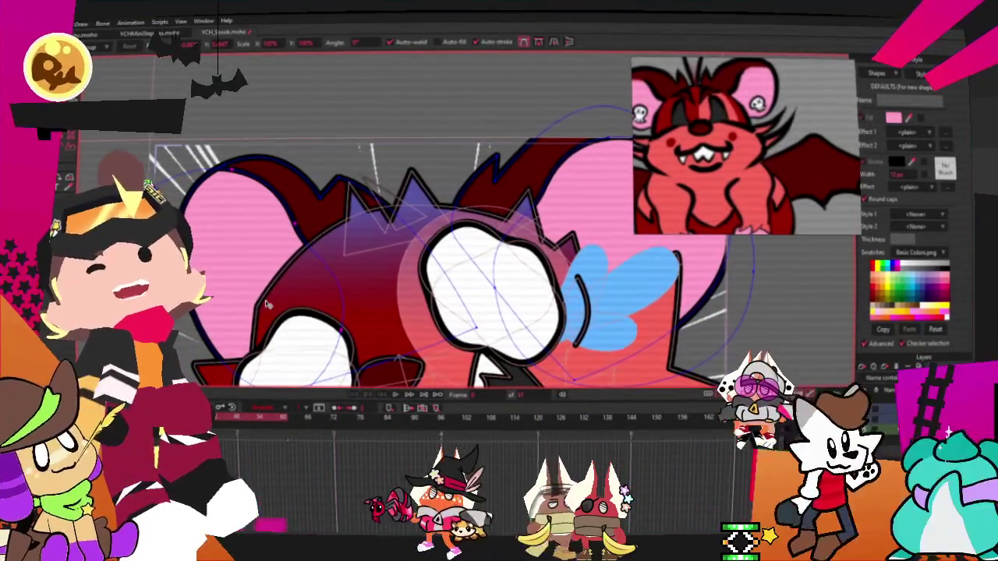
scroll(220, 290, "down", 3)
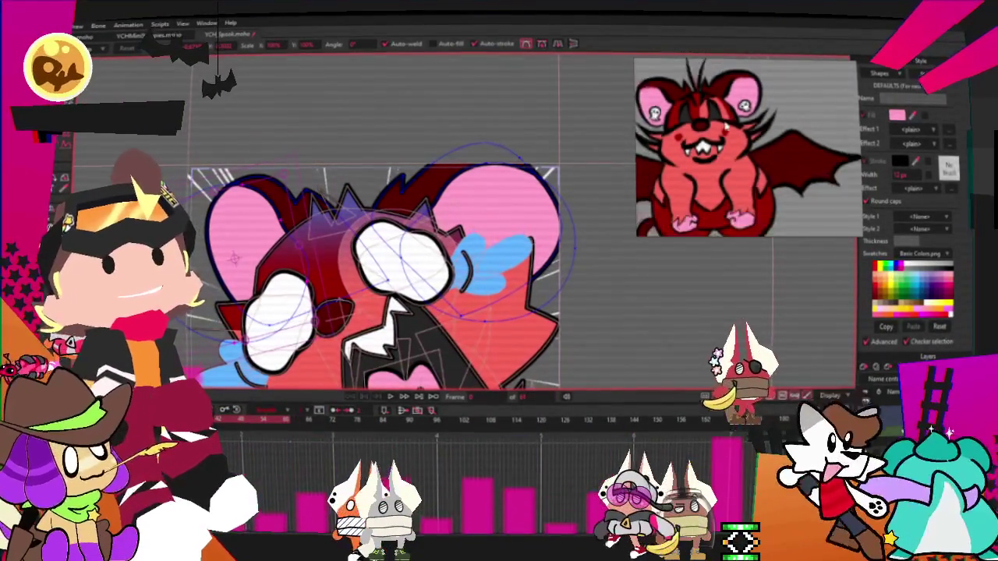
scroll(233, 257, "up", 3)
scroll(234, 257, "up", 2)
key("s")
left_click_drag(358, 315, 409, 311)
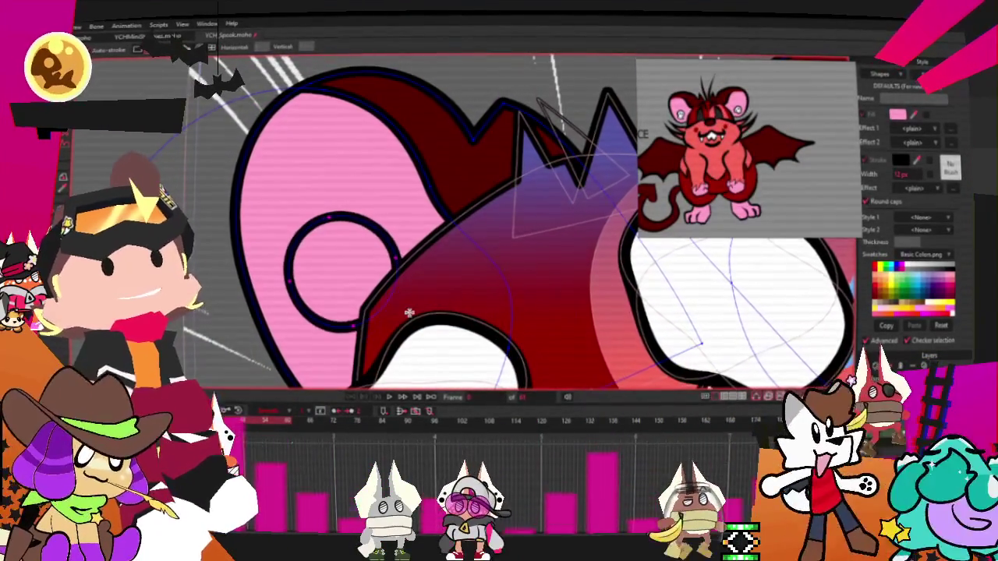
- Bend the ear circle's points into a skull outline and give the skull a white fill
scroll(311, 327, "up", 2)
key("a")
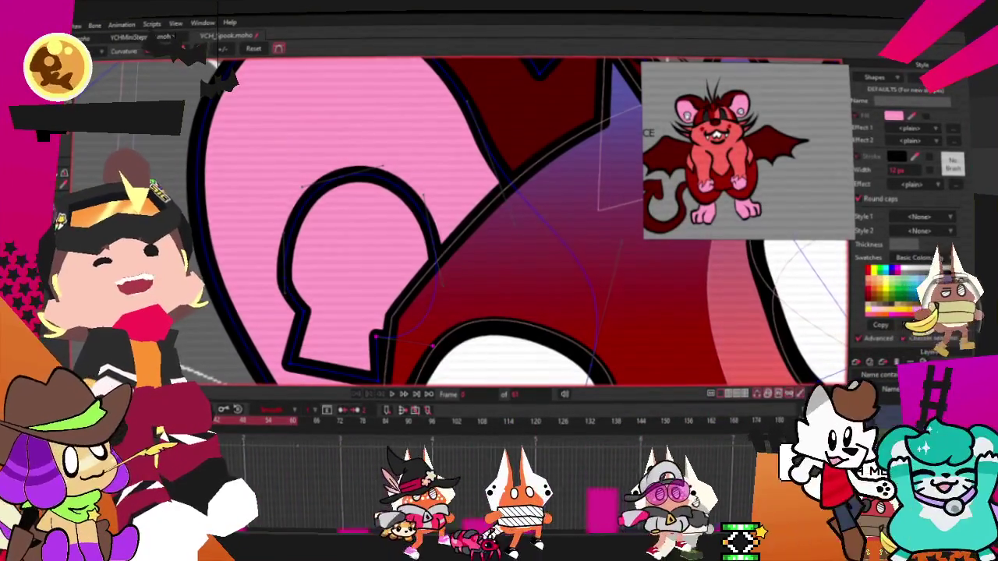
key("q")
left_click(329, 252)
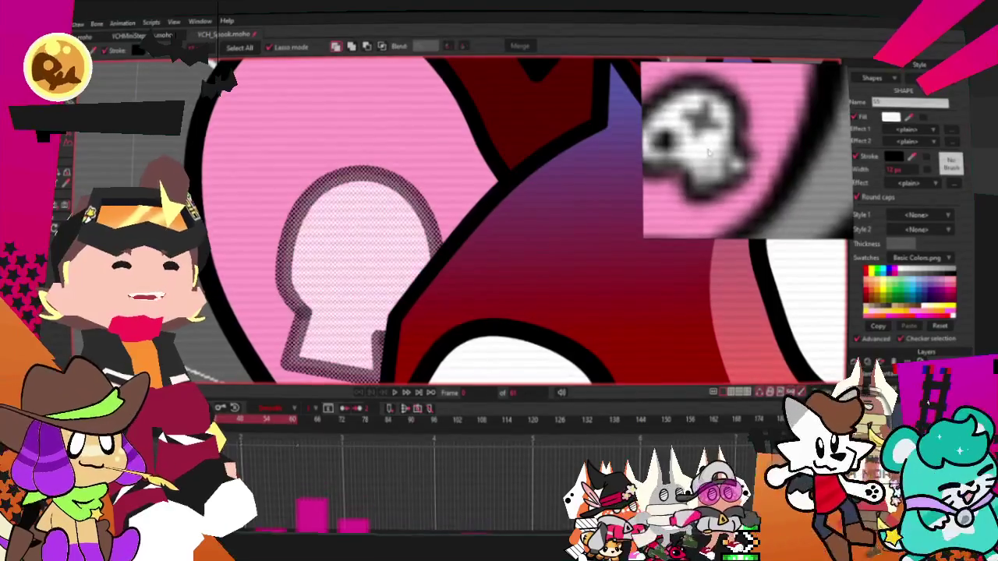
scroll(724, 144, "down", 5)
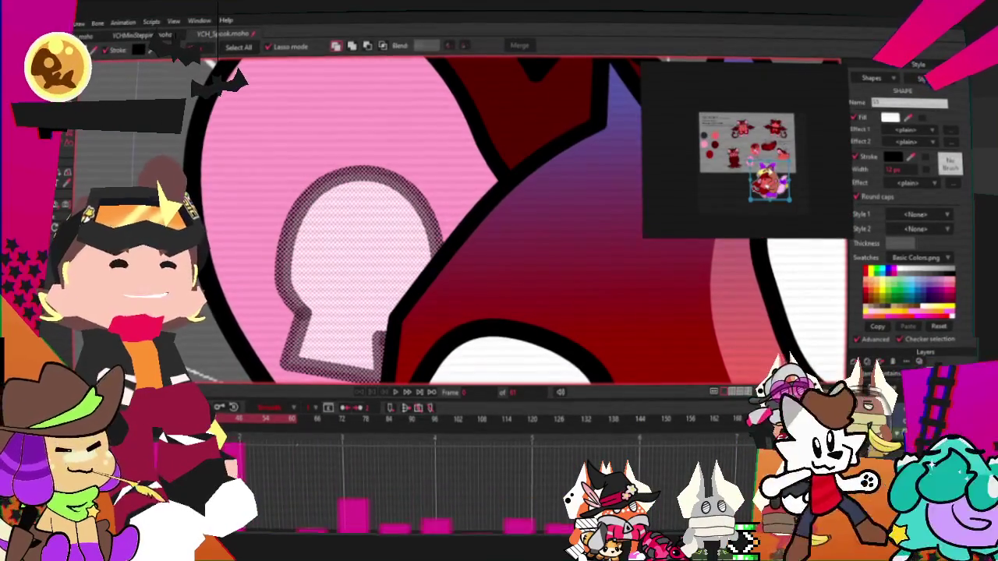
scroll(747, 205, "down", 5)
scroll(679, 141, "up", 3)
scroll(702, 132, "up", 3)
scroll(725, 125, "up", 2)
scroll(740, 123, "up", 2)
scroll(499, 218, "down", 2)
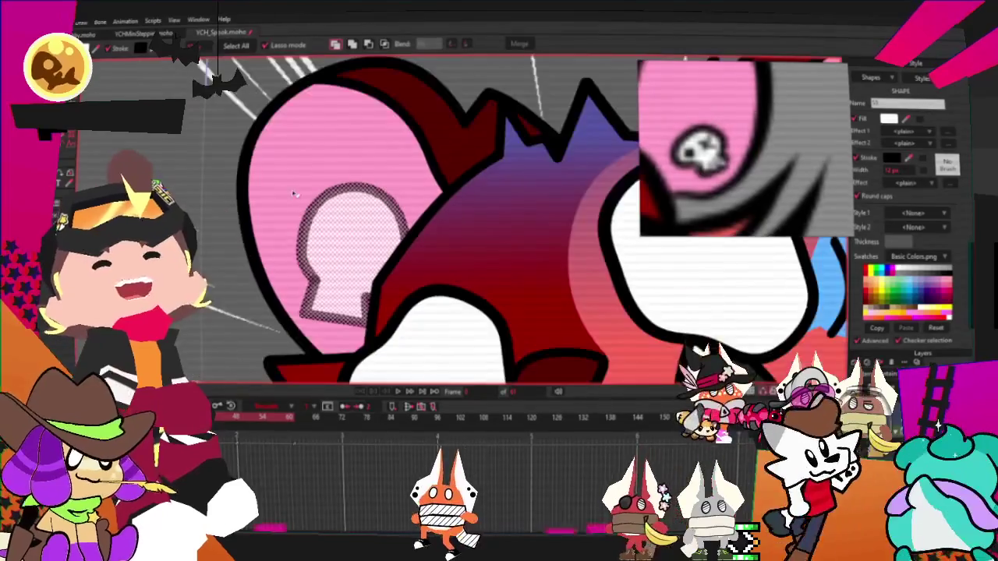
- Move the white skull up-left, tilt it, and enlarge it slightly to fill the ear
key("t")
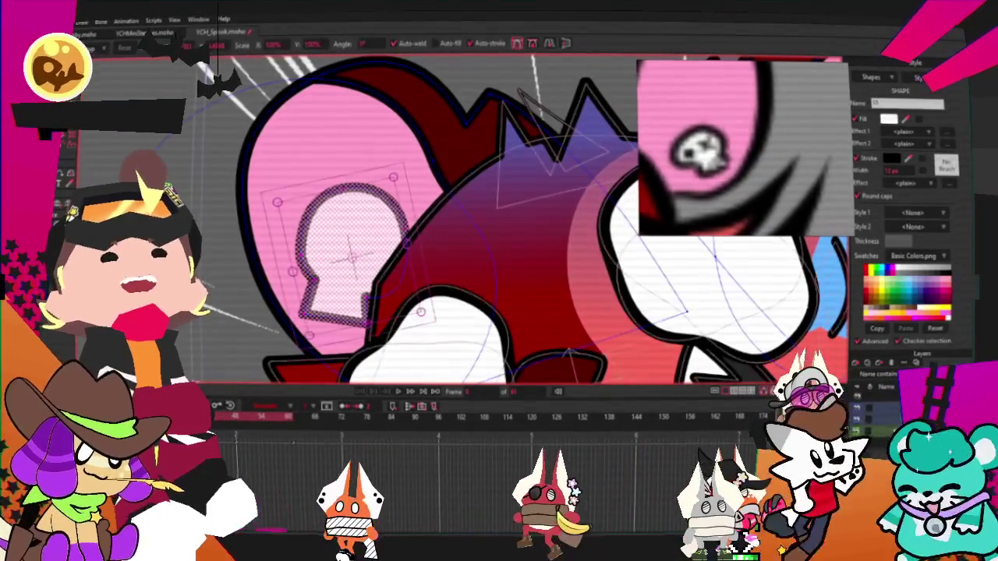
mouse_move(407, 248)
left_mouse_down()
mouse_move(384, 221)
mouse_move(325, 219)
left_mouse_up()
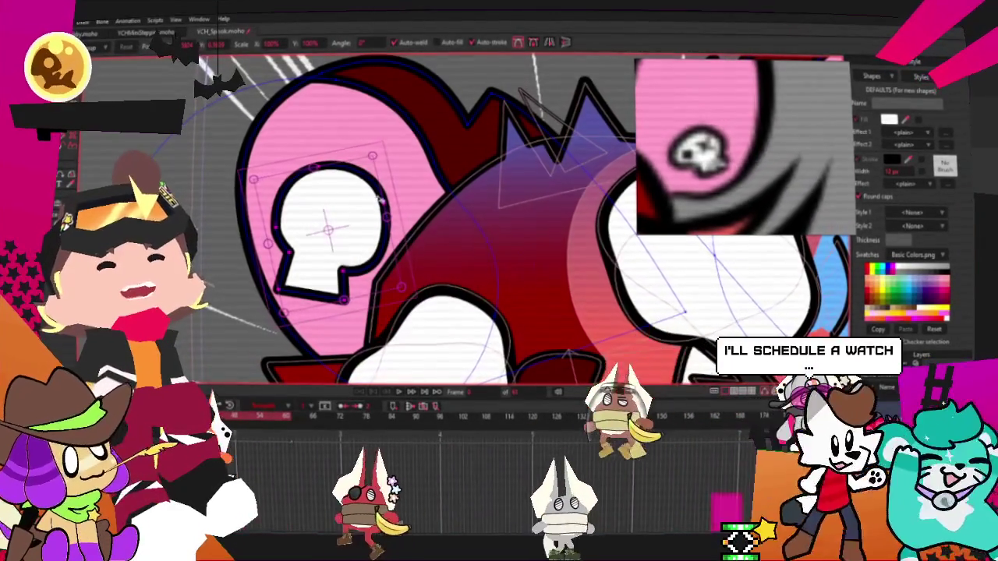
mouse_move(387, 190)
left_mouse_down()
mouse_move(318, 166)
mouse_move(316, 195)
left_mouse_up()
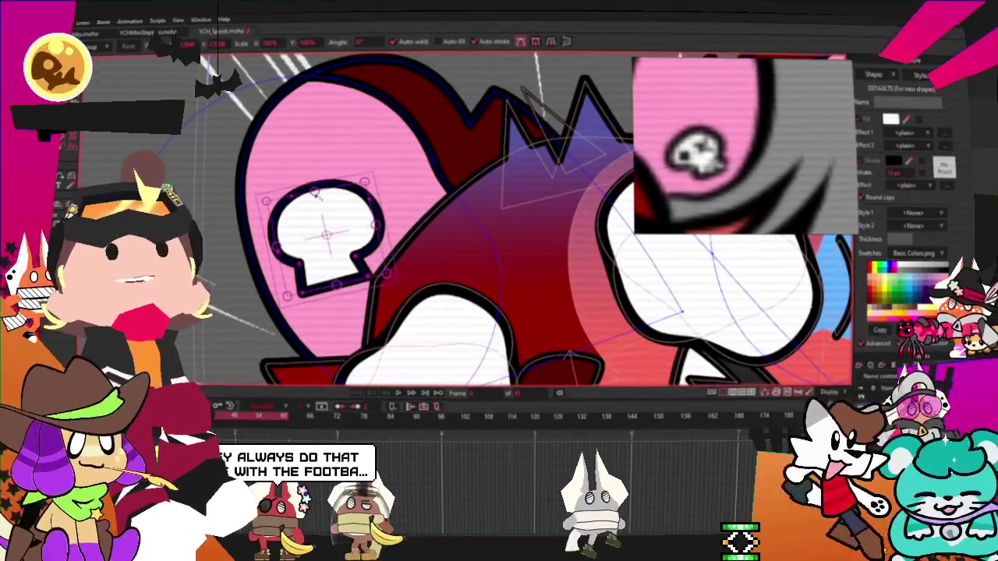
scroll(482, 141, "down", 2)
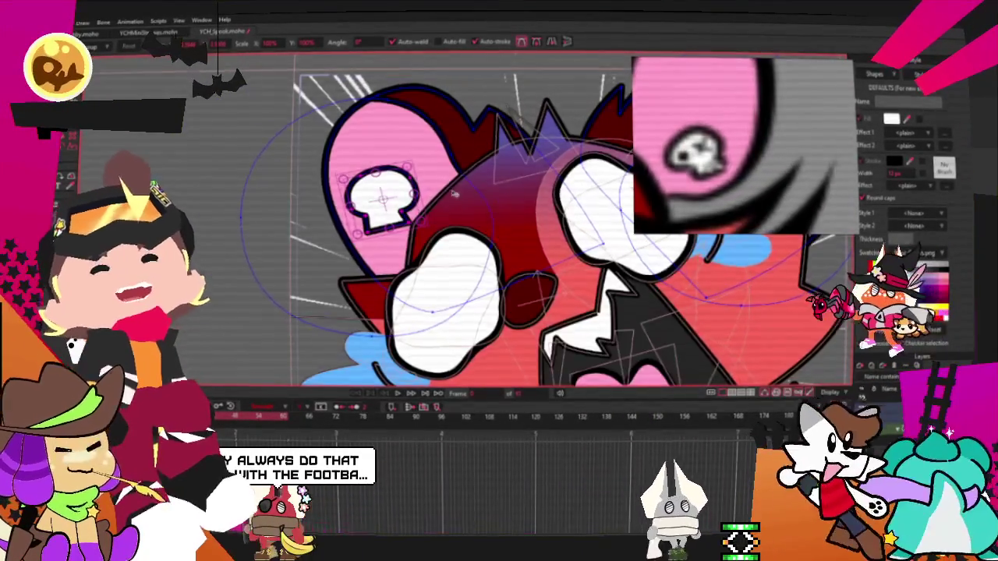
scroll(482, 140, "up", 2)
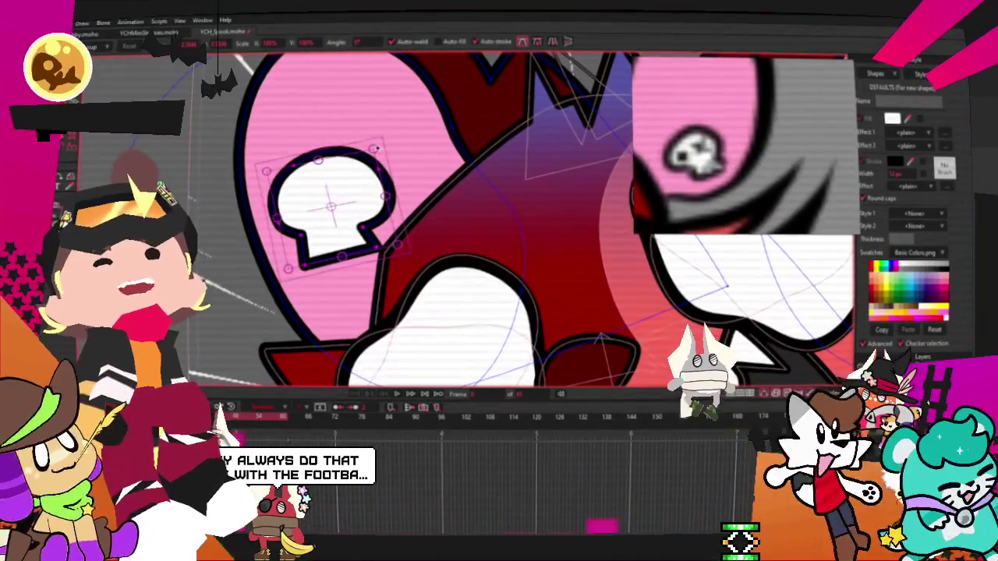
scroll(374, 194, "up", 2)
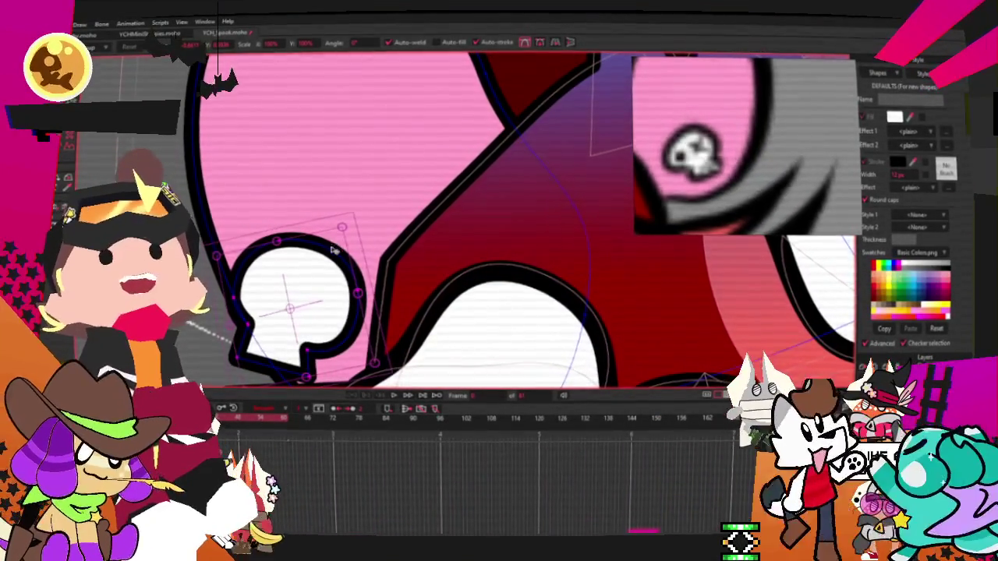
scroll(320, 273, "up", 1)
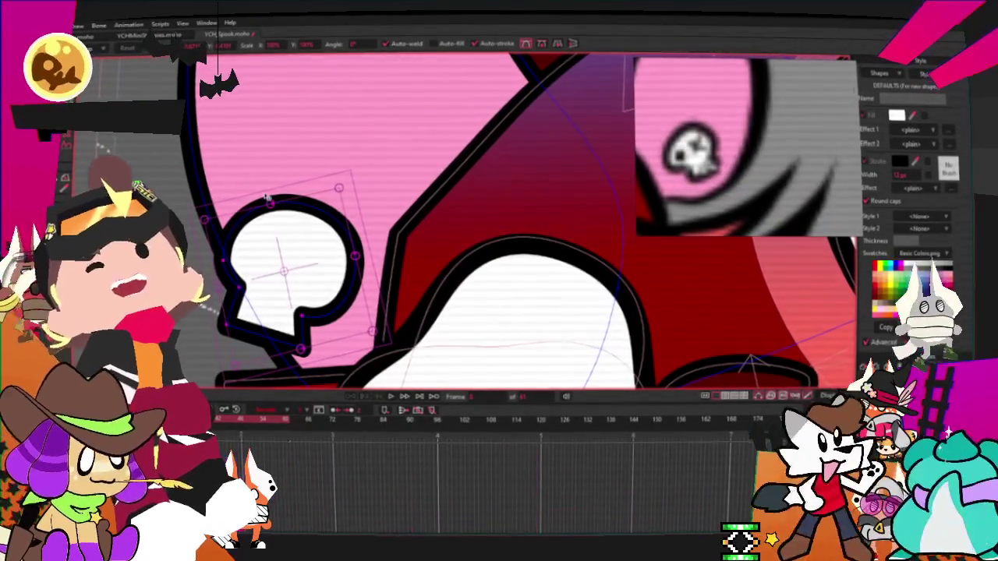
left_click_drag(323, 204, 353, 185)
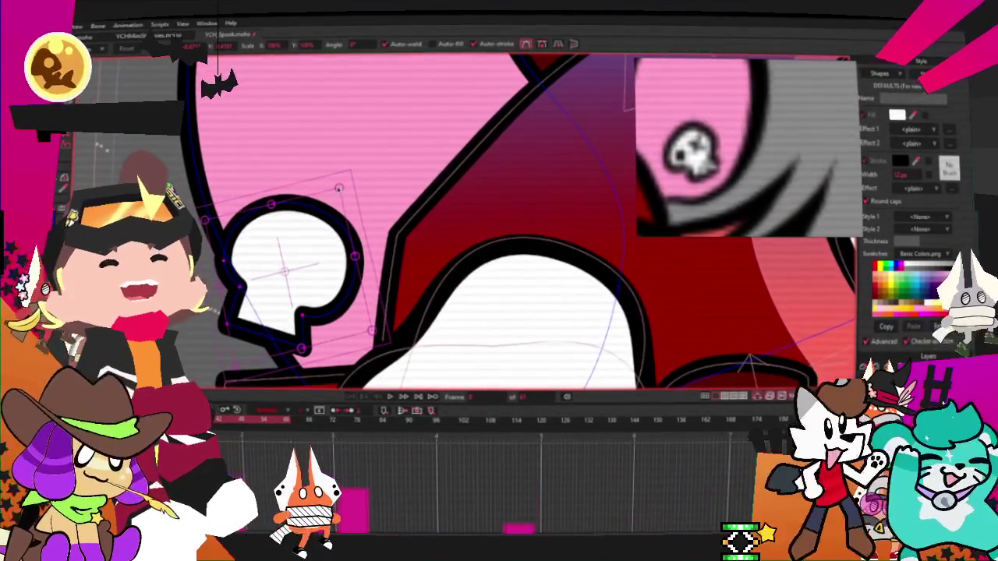
left_click(293, 279)
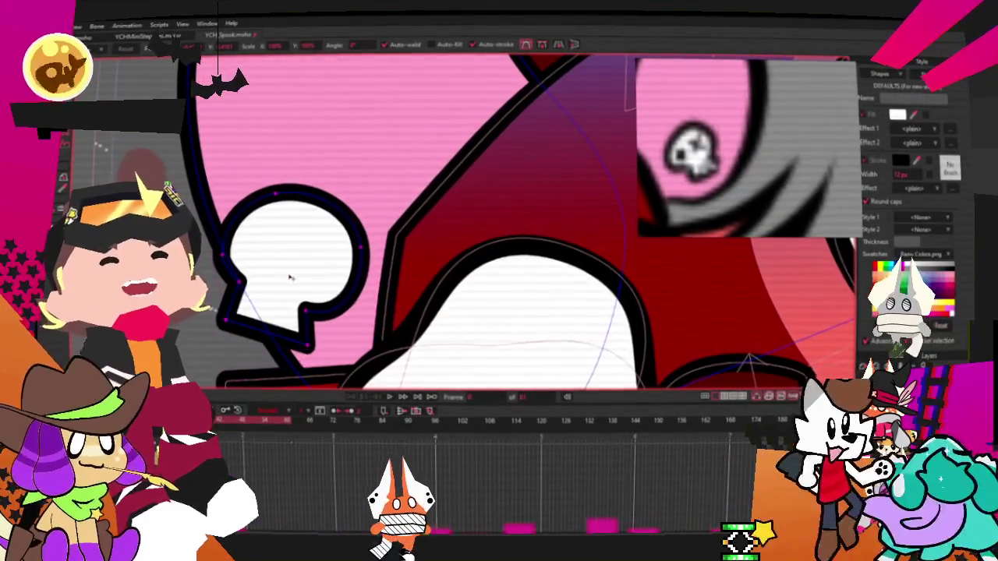
key("g")
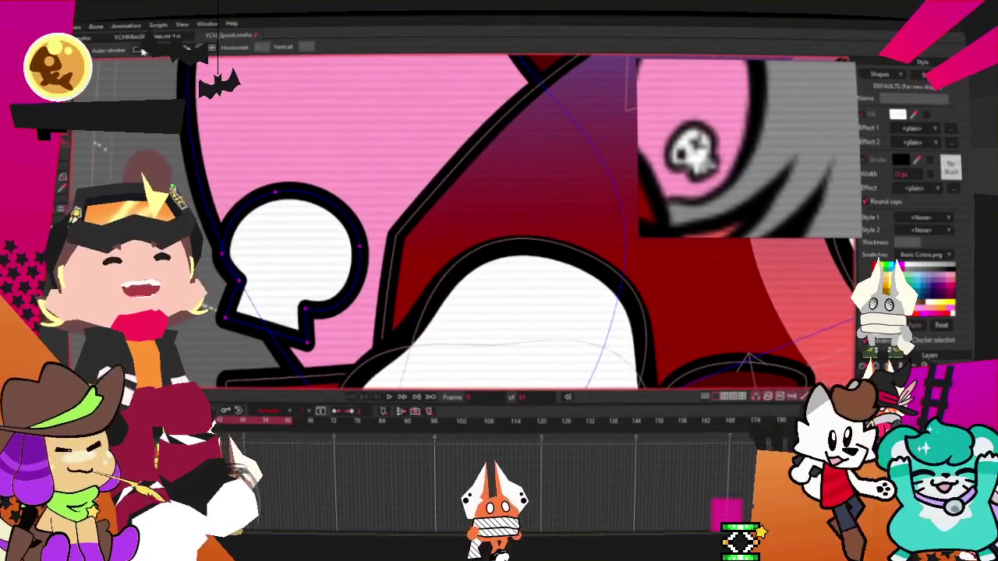
scroll(281, 270, "up", 3)
left_click_drag(257, 221, 330, 253)
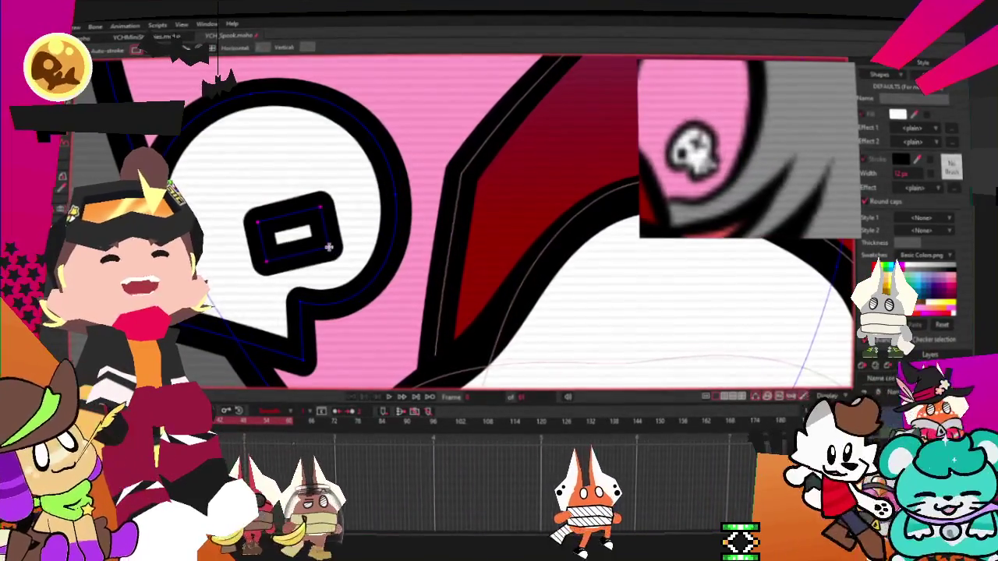
scroll(326, 248, "up", 2)
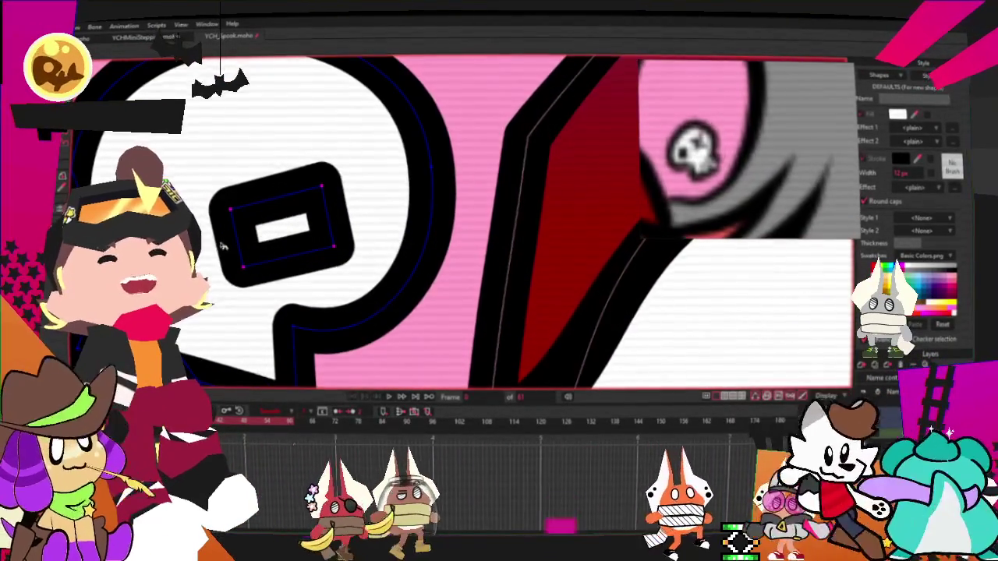
left_click(222, 246)
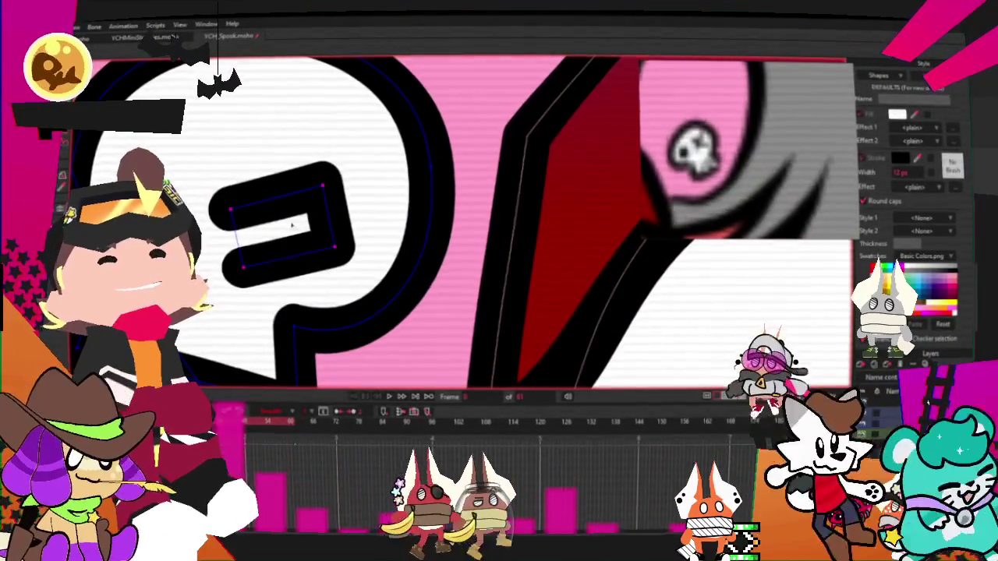
left_click(337, 222)
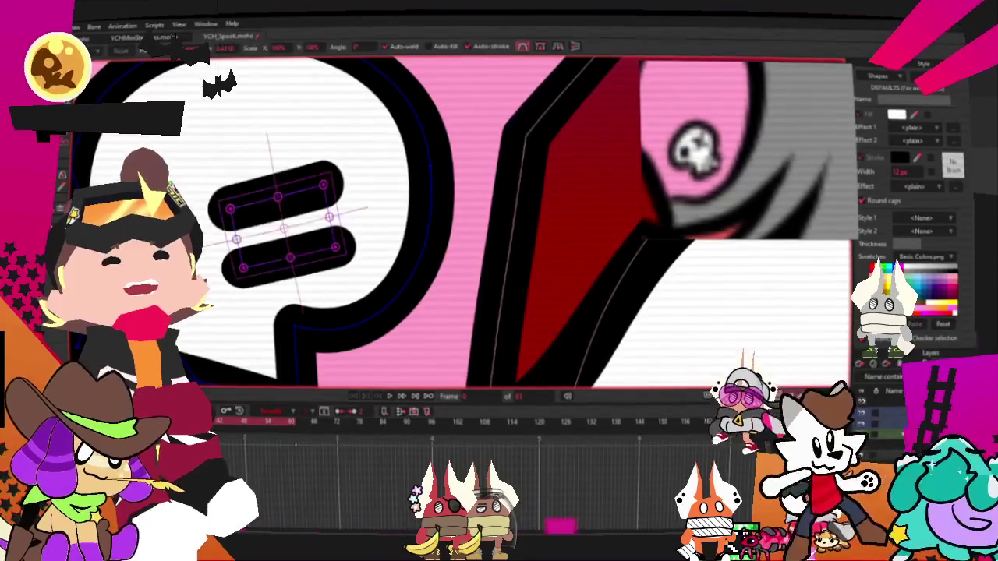
left_click_drag(327, 185, 304, 290)
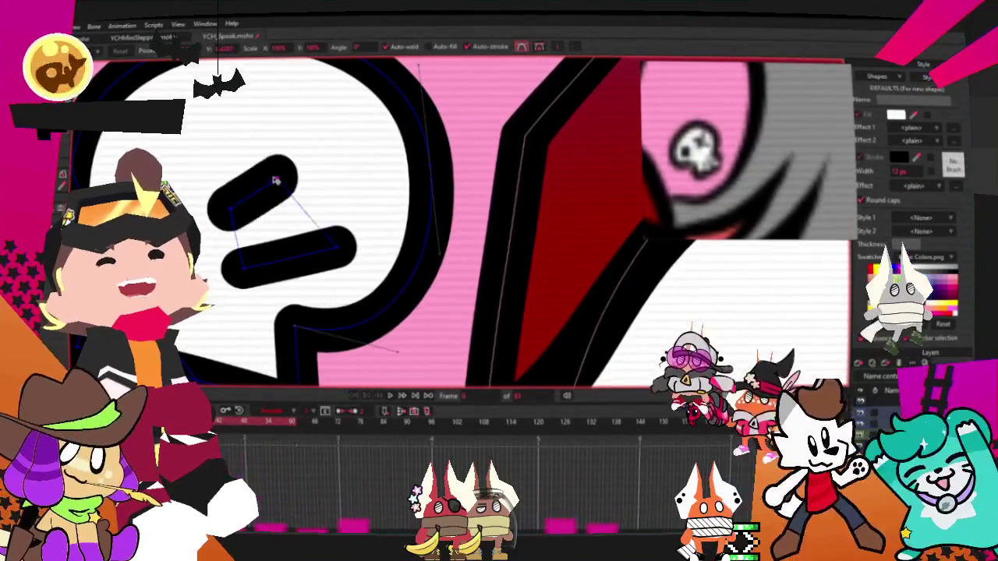
left_click_drag(335, 248, 339, 228)
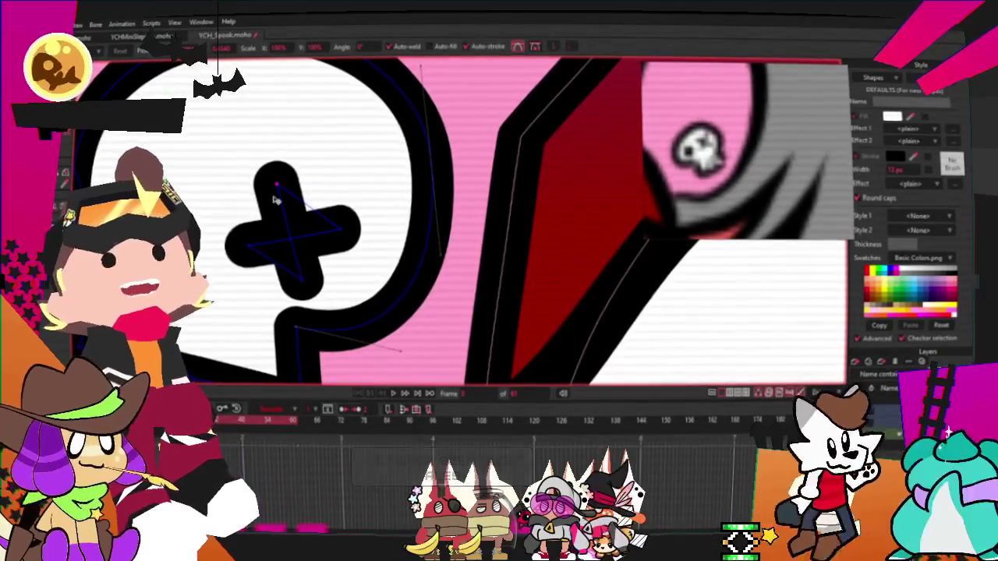
key("q")
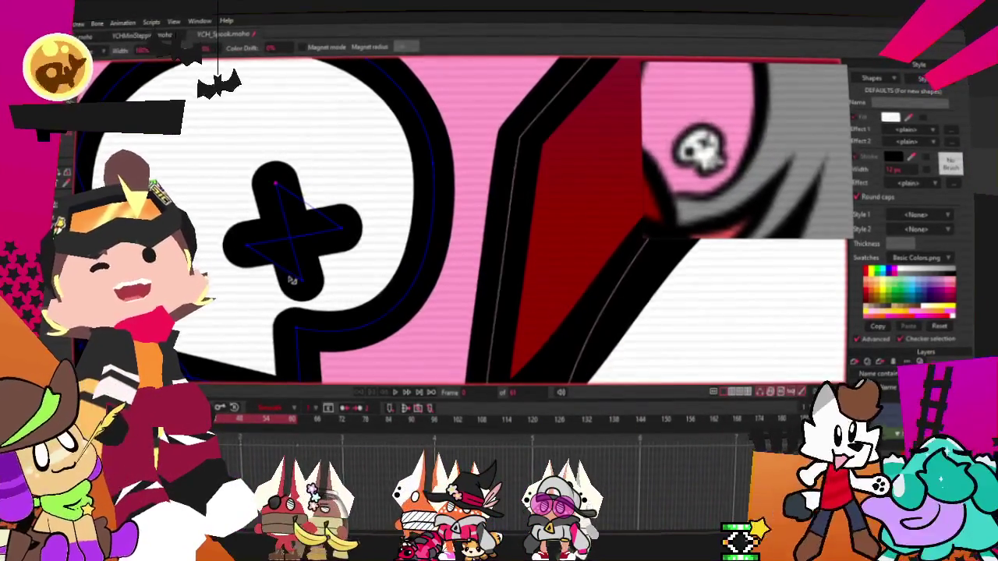
key("t")
scroll(311, 285, "up", 1)
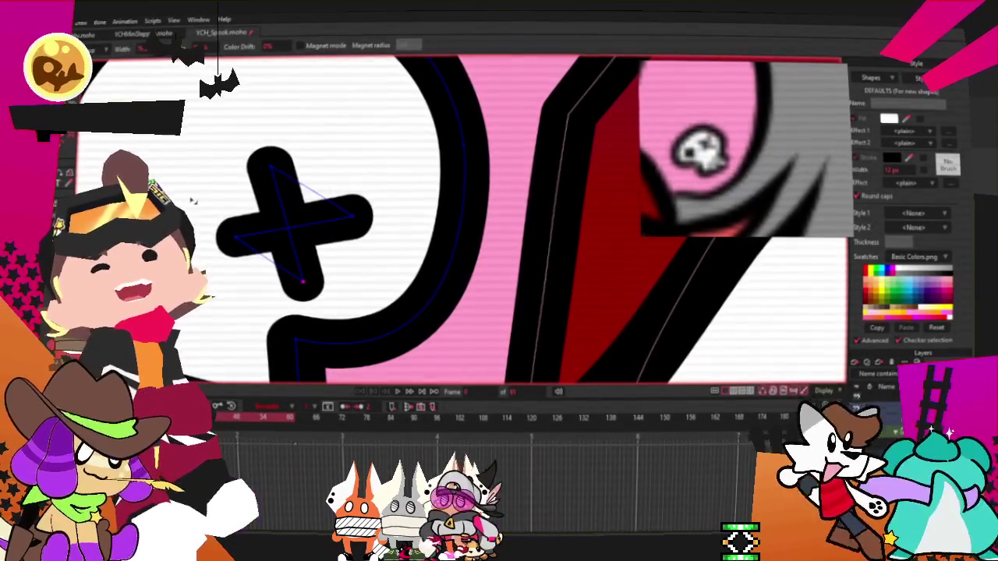
scroll(292, 199, "down", 1)
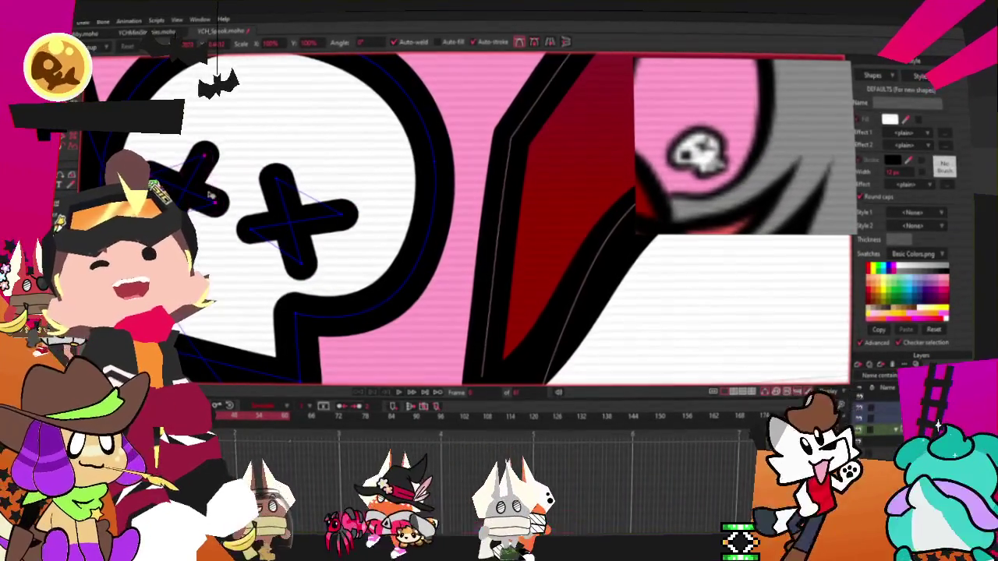
- Nudge the skull's plus-shaped eye left and enlarge the X-shaped eye
scroll(211, 195, "up", 1)
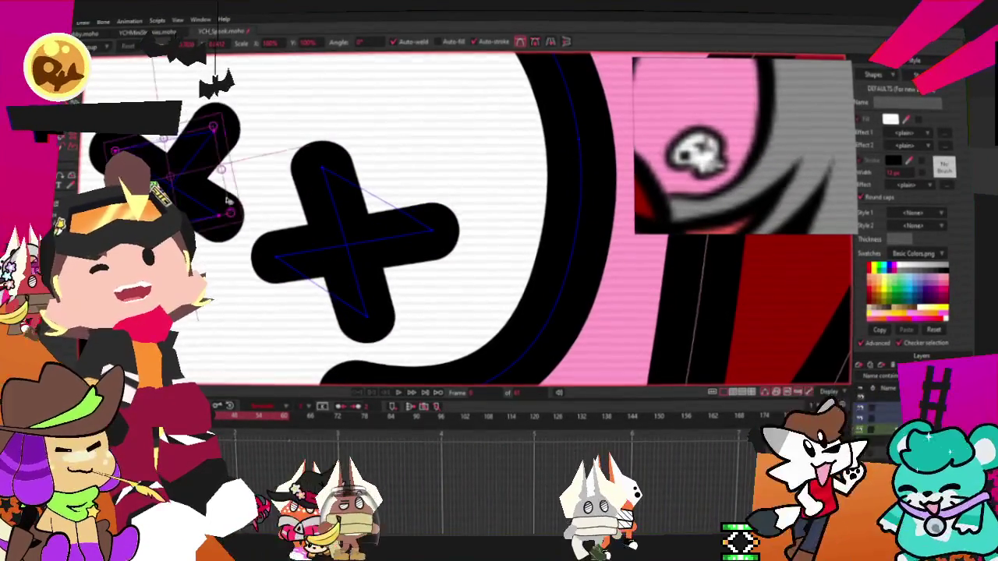
left_click(356, 258)
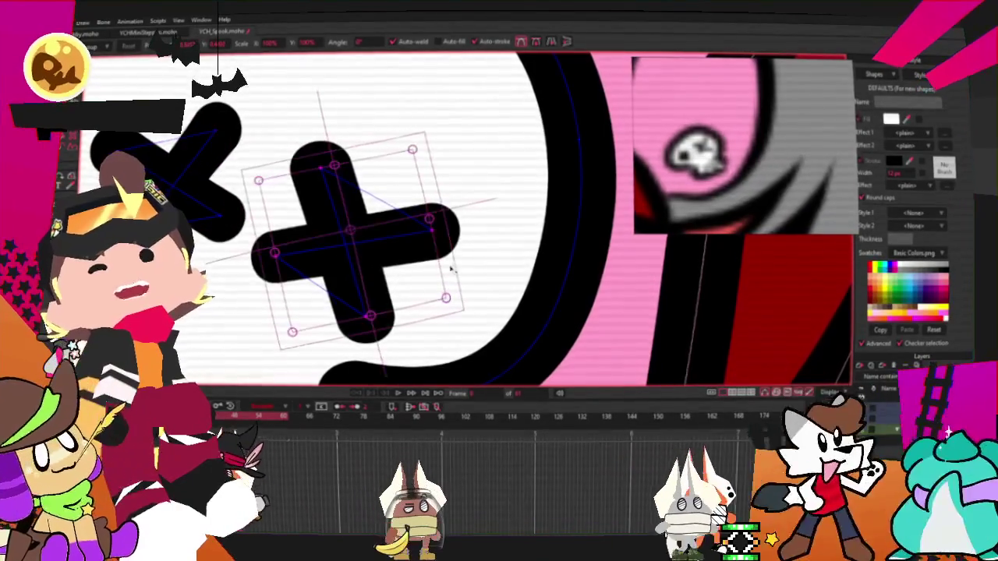
left_click_drag(449, 269, 441, 287)
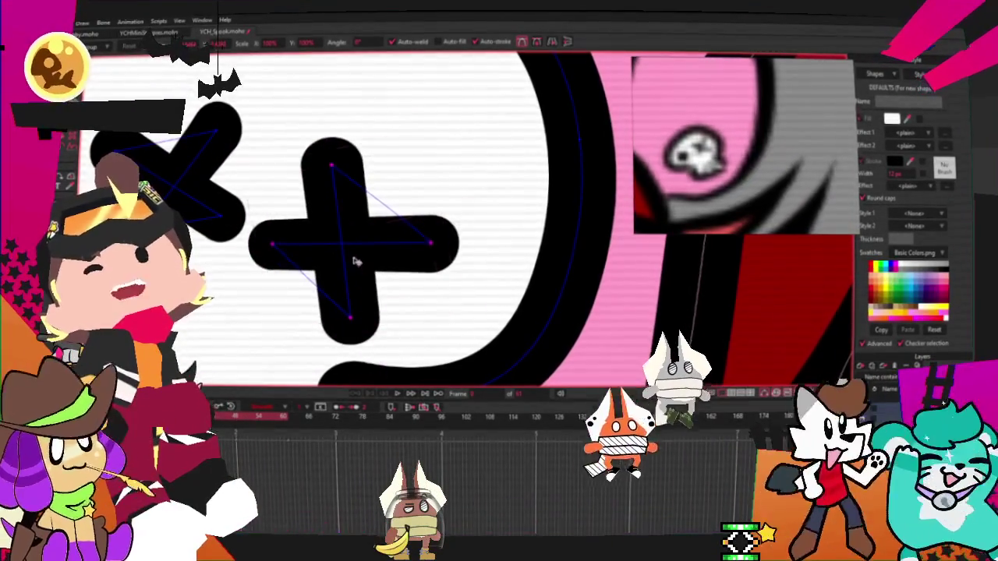
left_click(195, 196)
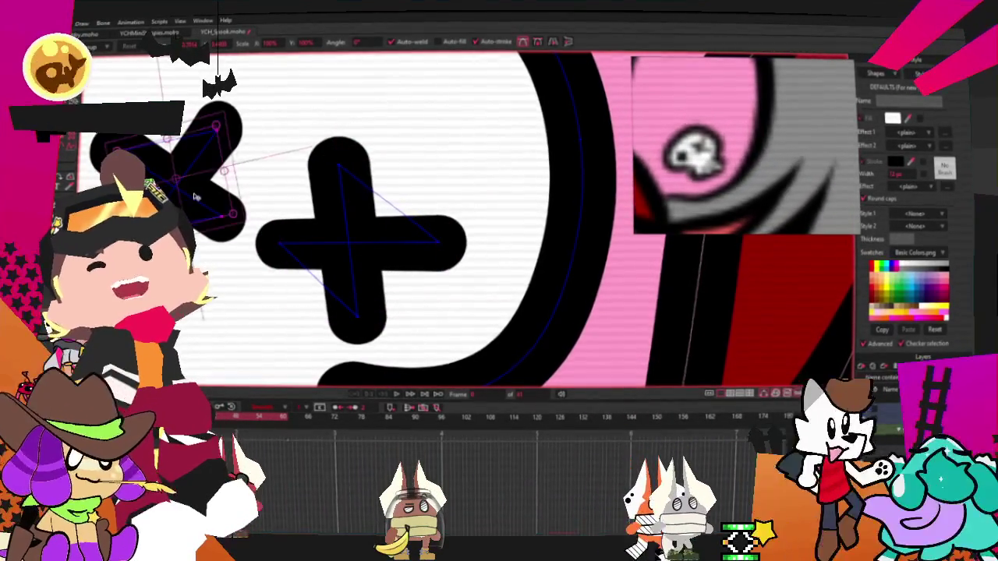
scroll(195, 196, "down", 1)
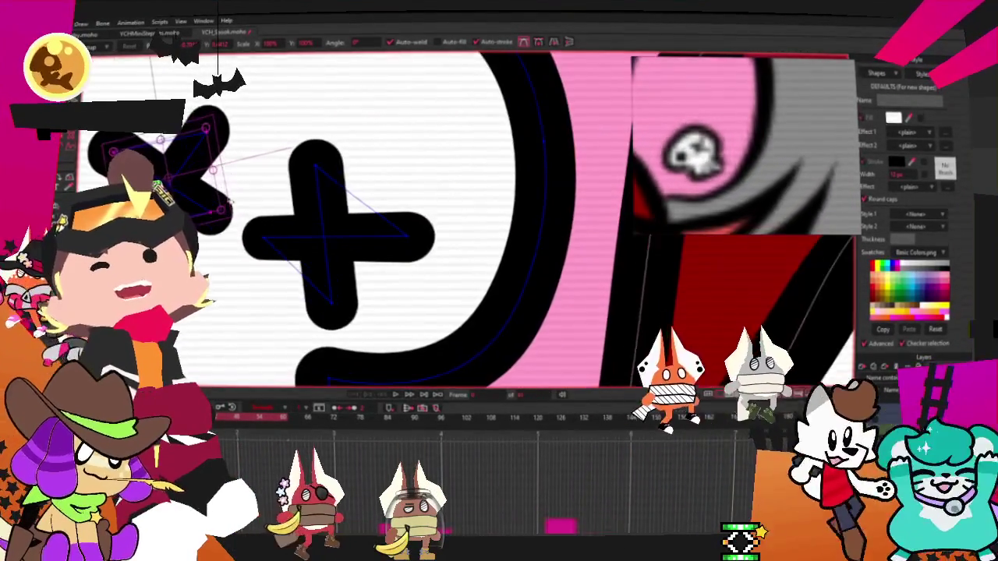
left_click_drag(220, 209, 234, 221)
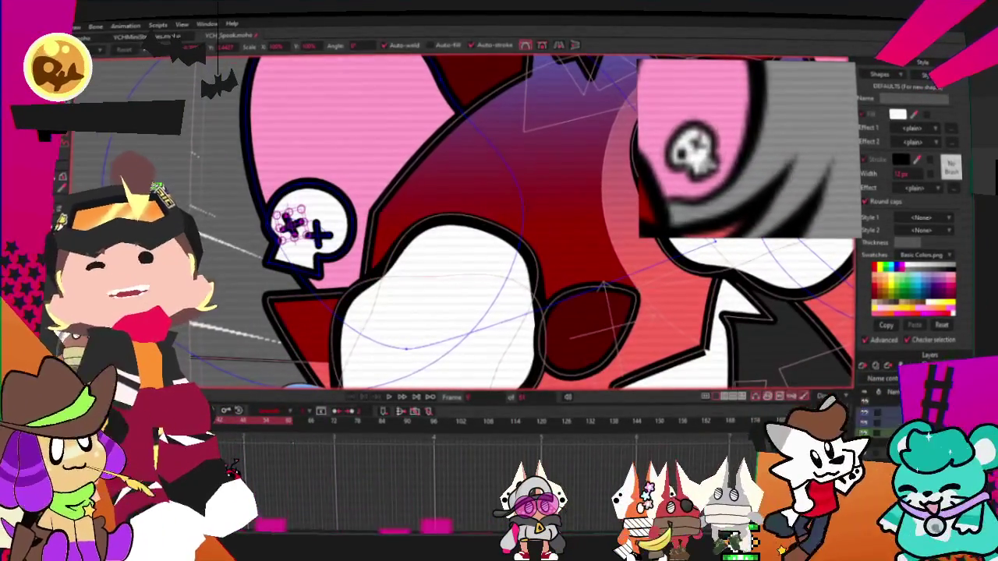
- Select the character's mouth shape with the Create Shape tool active
key("g")
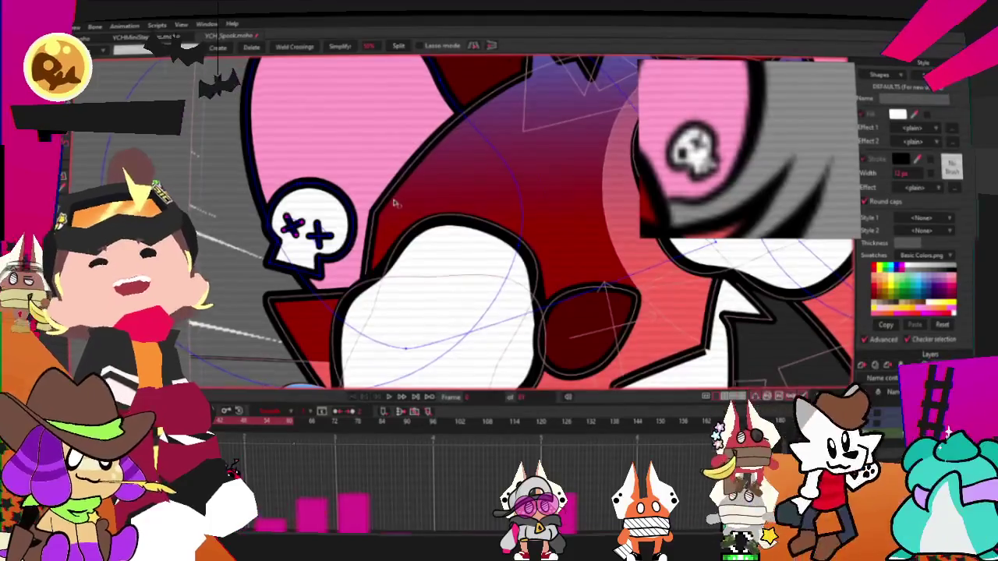
scroll(401, 204, "up", 2)
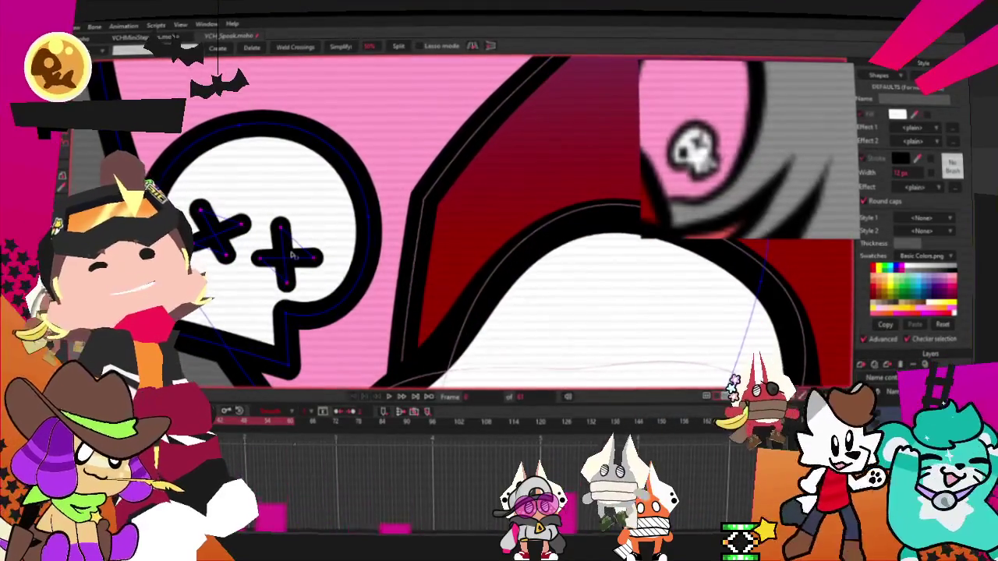
scroll(292, 255, "down", 2)
scroll(281, 241, "down", 1)
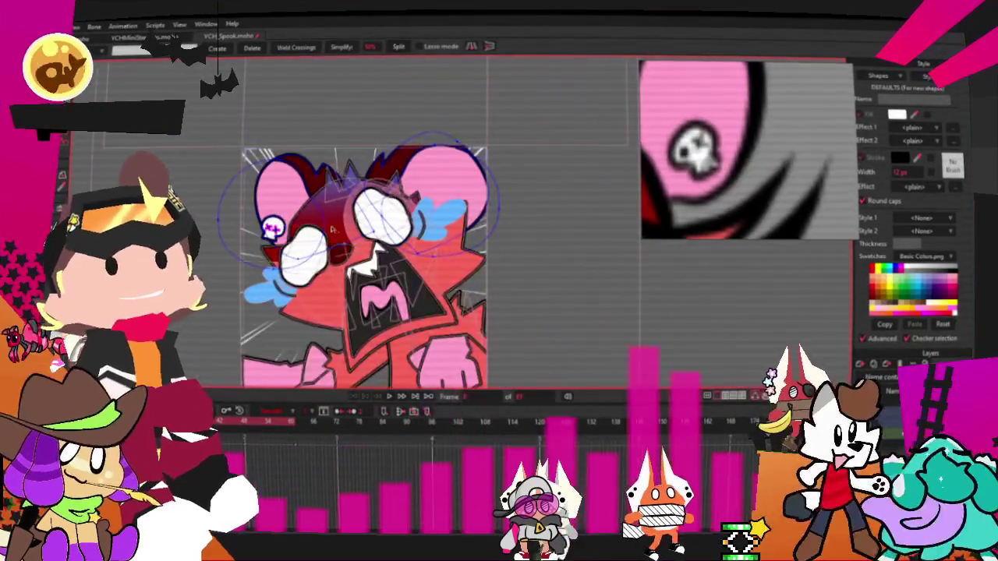
scroll(358, 227, "up", 2)
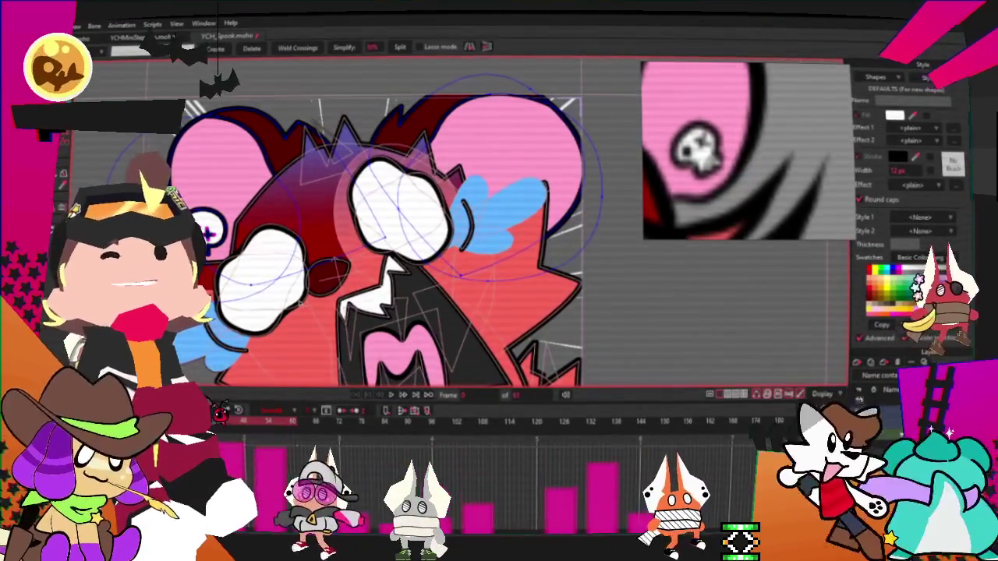
scroll(375, 234, "down", 2)
scroll(374, 234, "up", 3)
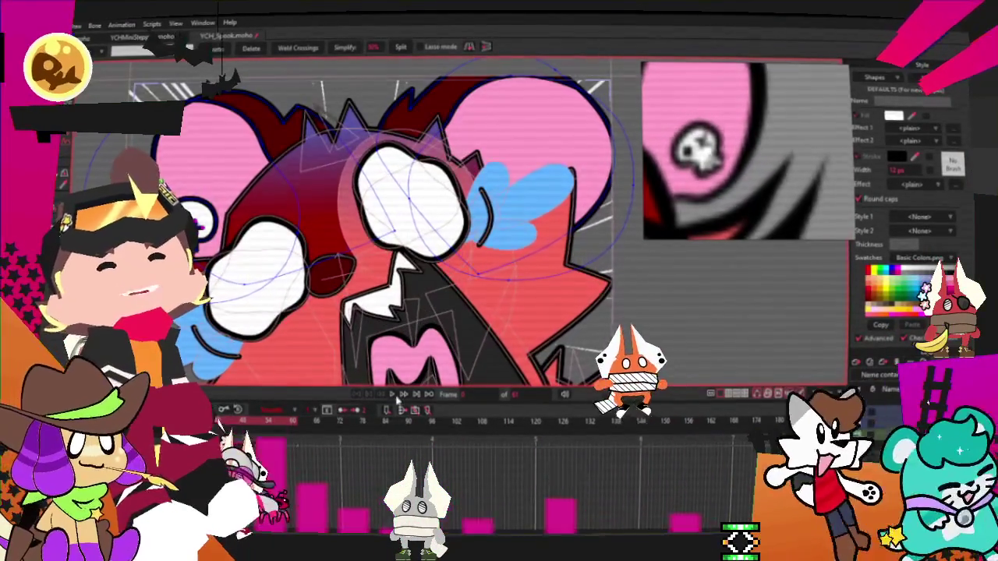
scroll(355, 265, "down", 1)
scroll(355, 265, "down", 3)
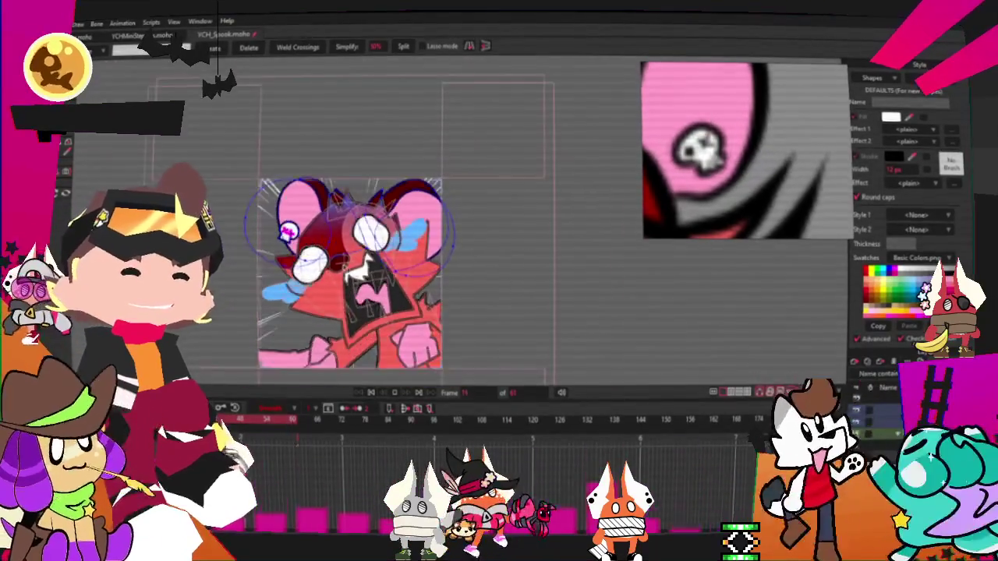
scroll(346, 243, "up", 3)
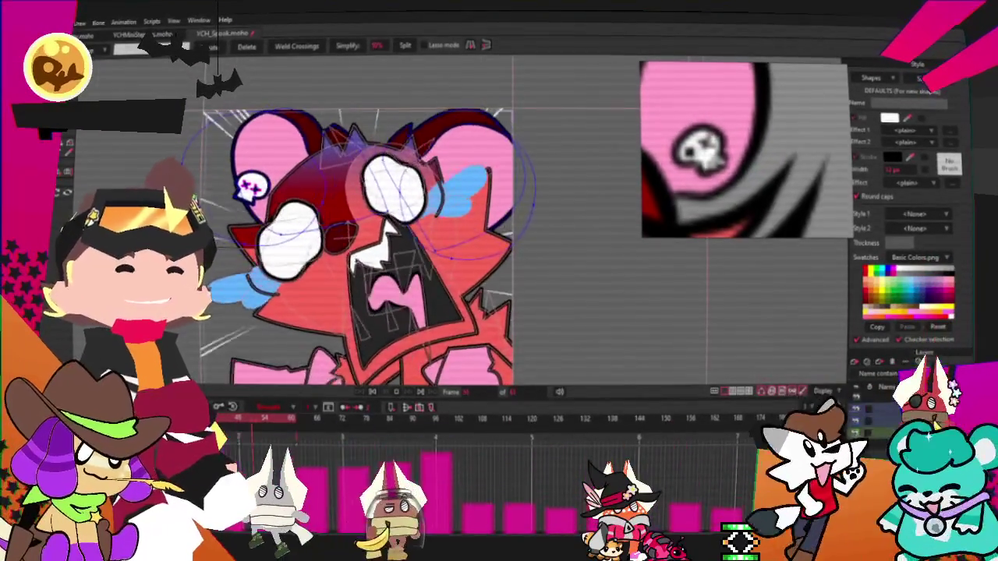
scroll(387, 253, "down", 2)
scroll(388, 253, "down", 1)
scroll(388, 253, "down", 1)
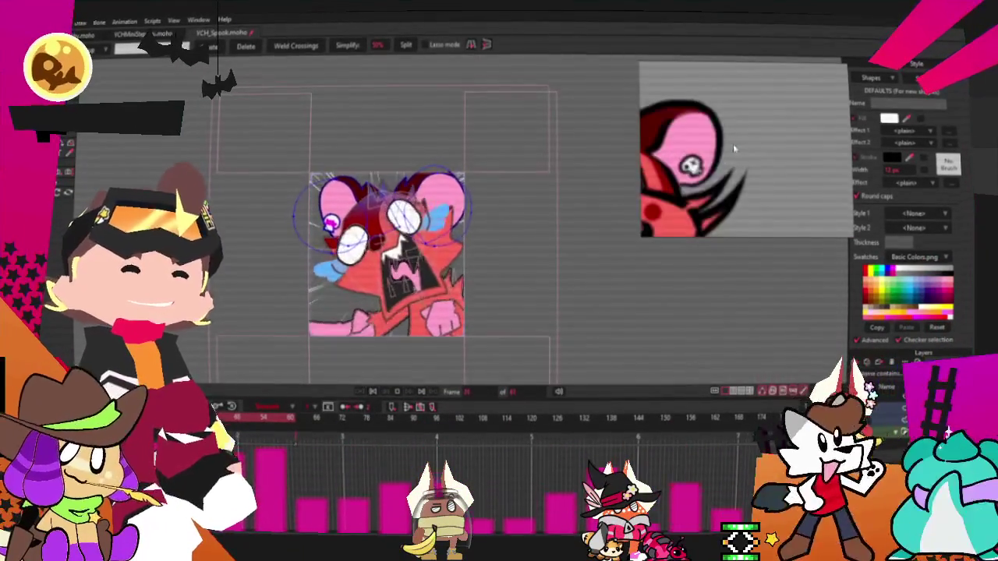
scroll(439, 226, "up", 2)
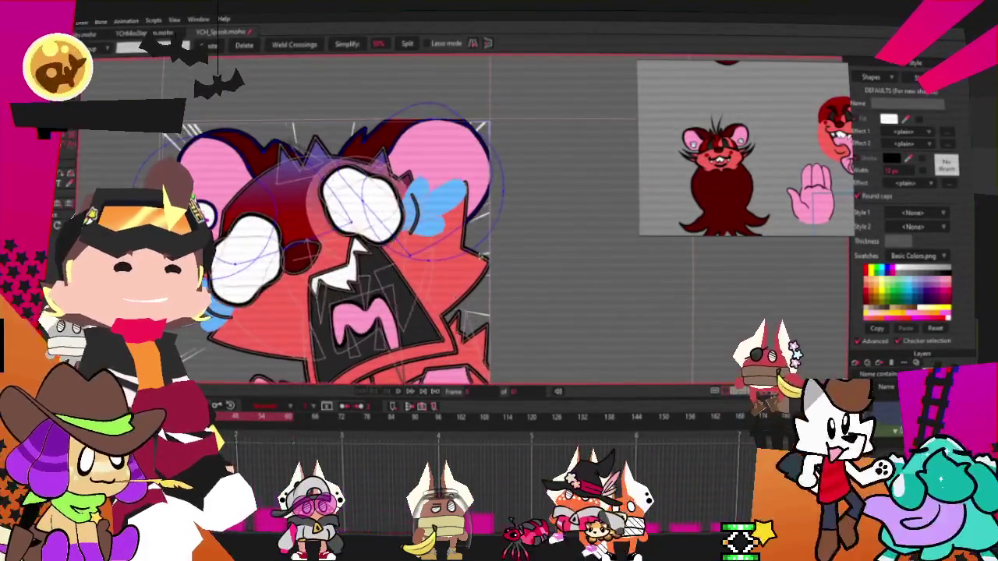
scroll(476, 246, "down", 2)
scroll(399, 311, "up", 2)
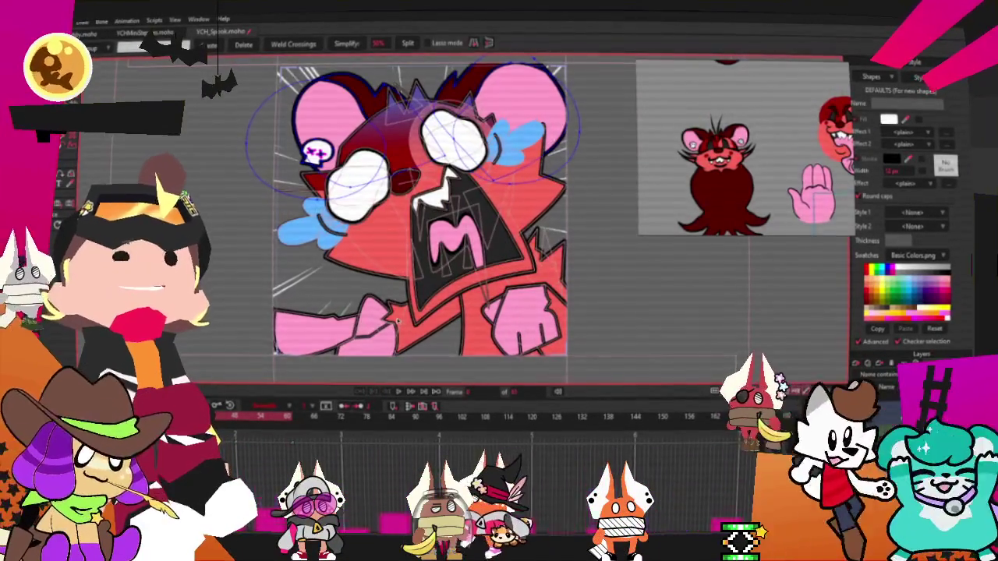
left_click(460, 234)
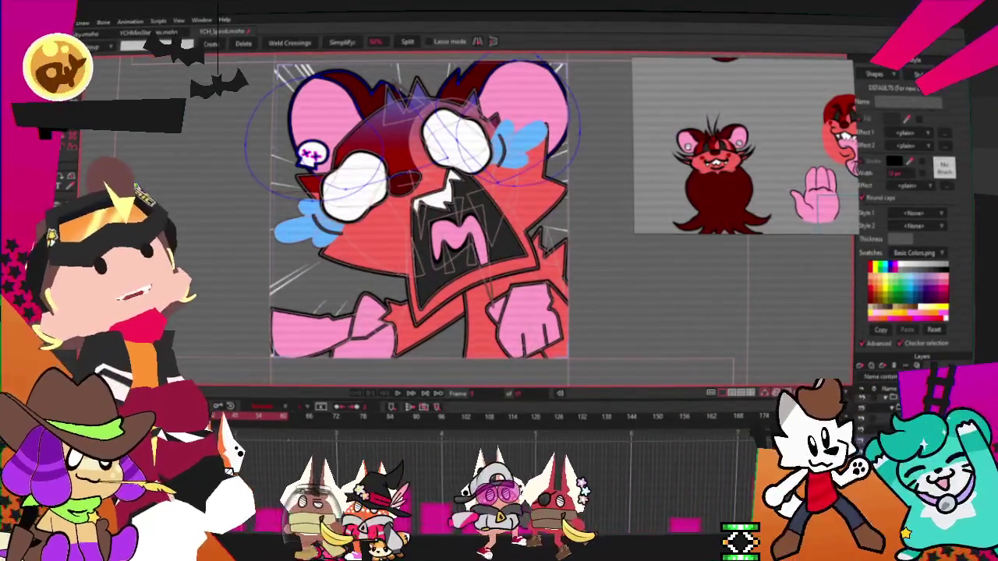
- Select all points and drag the right head spike further outward and upward
key("ctrl+d")
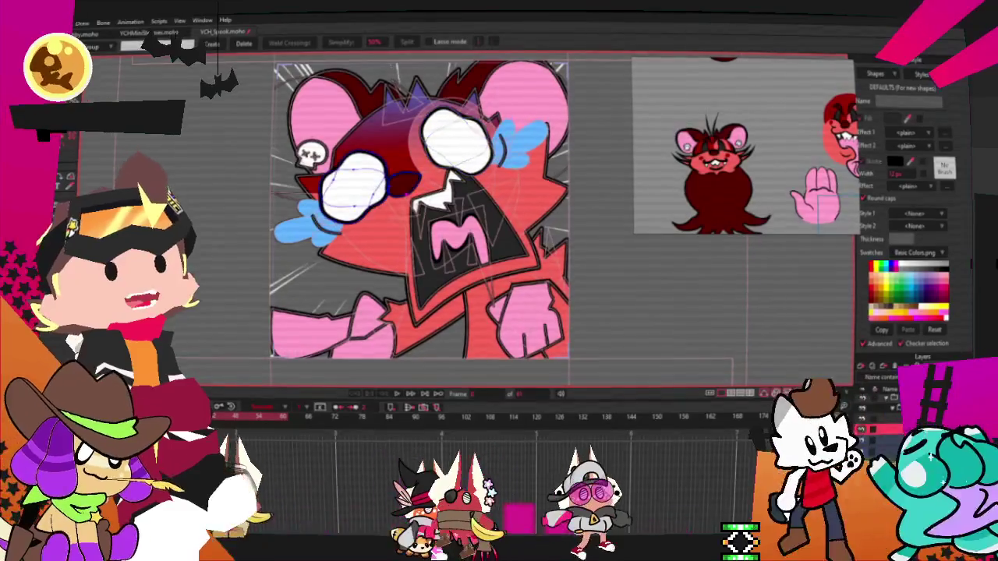
key("ctrl+a")
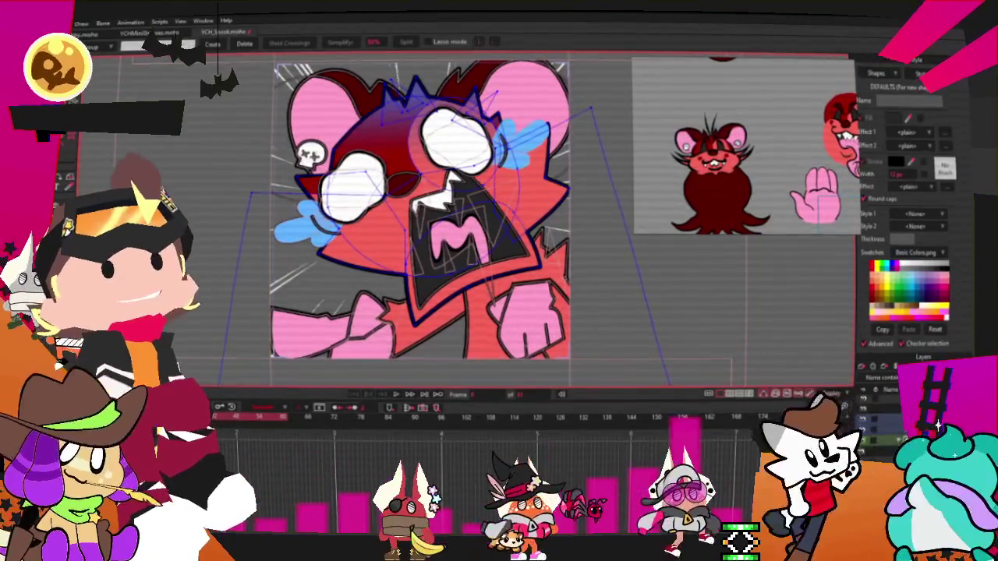
key("t")
mouse_move(421, 234)
left_mouse_down()
mouse_move(334, 233)
mouse_move(413, 195)
left_mouse_up()
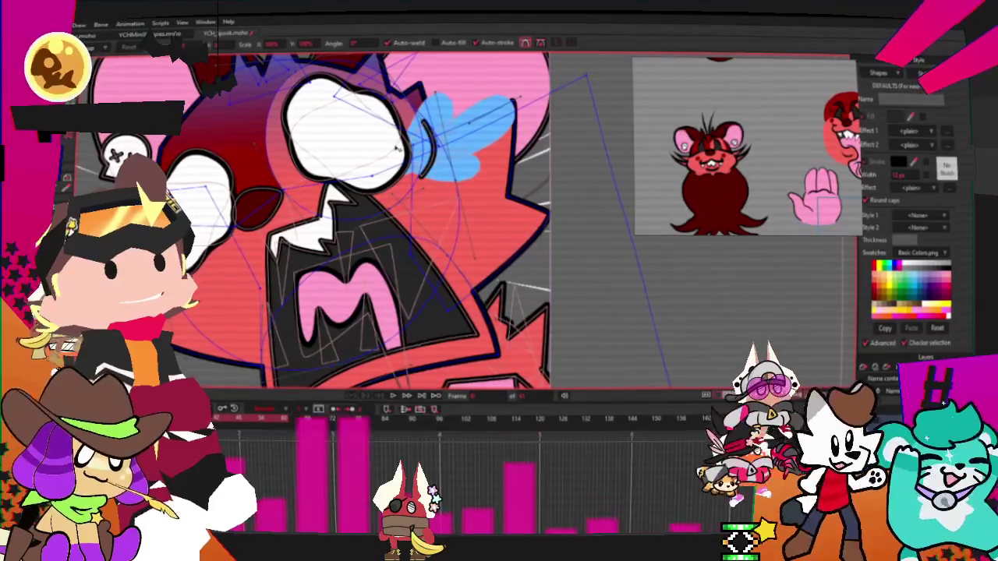
left_click_drag(545, 152, 551, 123)
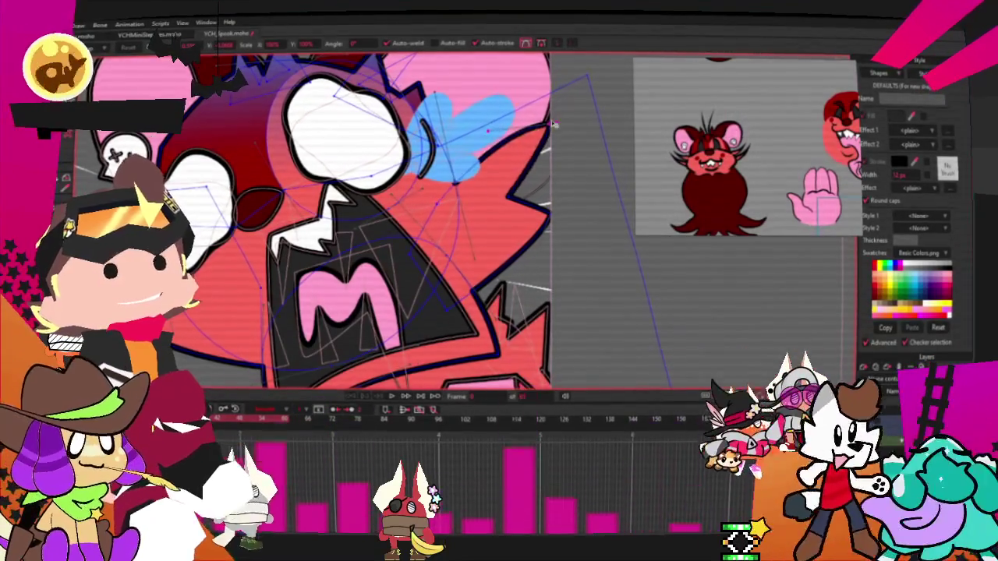
left_click_drag(508, 196, 567, 173)
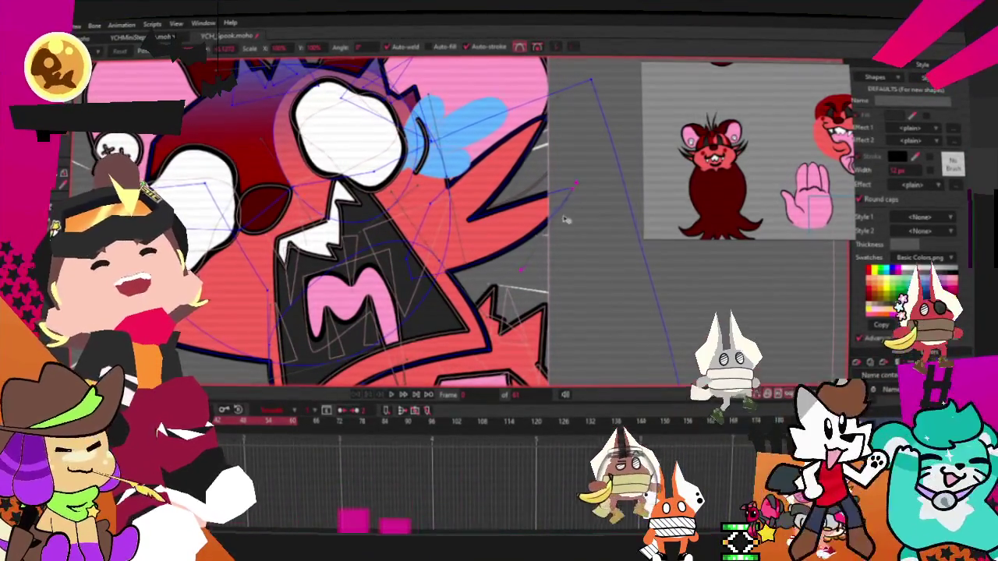
scroll(448, 196, "up", 2)
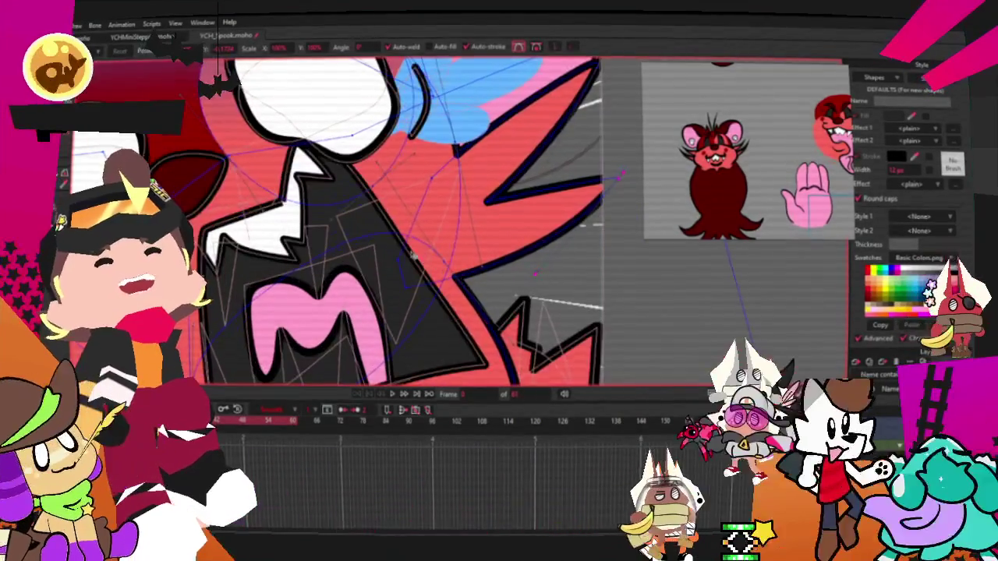
scroll(448, 196, "down", 2)
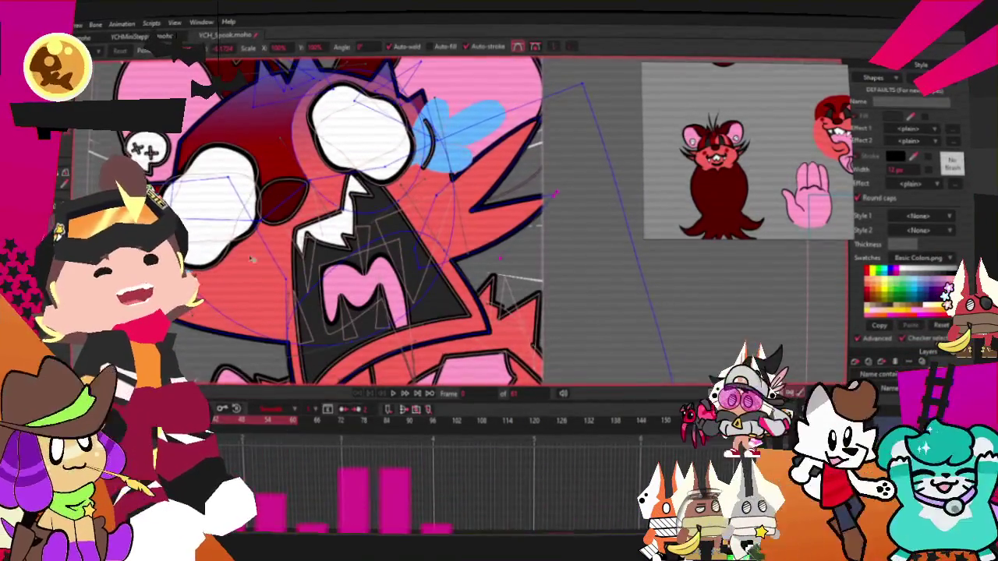
scroll(295, 196, "down", 2)
scroll(288, 211, "up", 2)
scroll(280, 226, "down", 2)
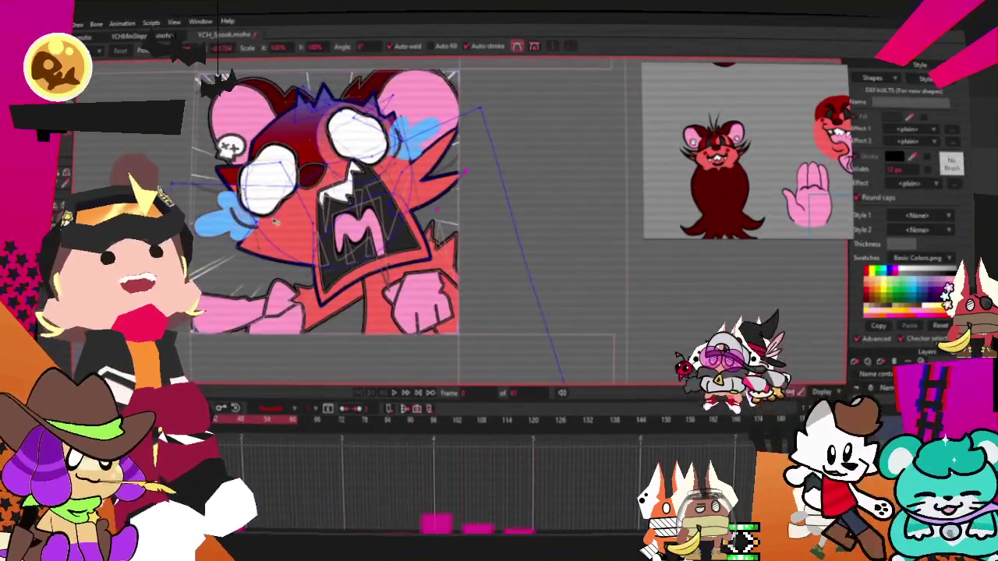
scroll(272, 244, "up", 3)
scroll(261, 218, "down", 2)
scroll(254, 199, "up", 3)
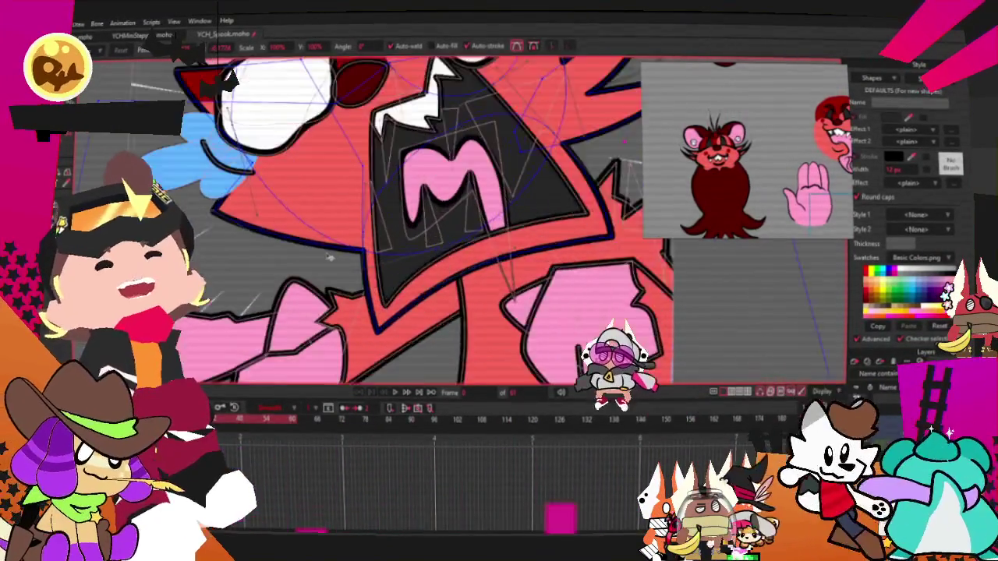
scroll(245, 183, "down", 1)
scroll(240, 173, "down", 1)
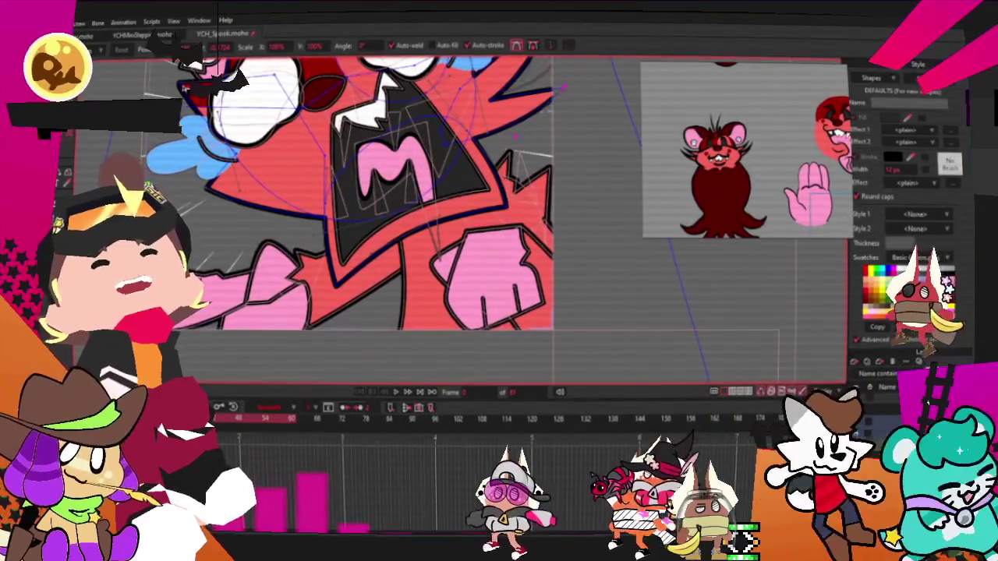
scroll(294, 161, "up", 1)
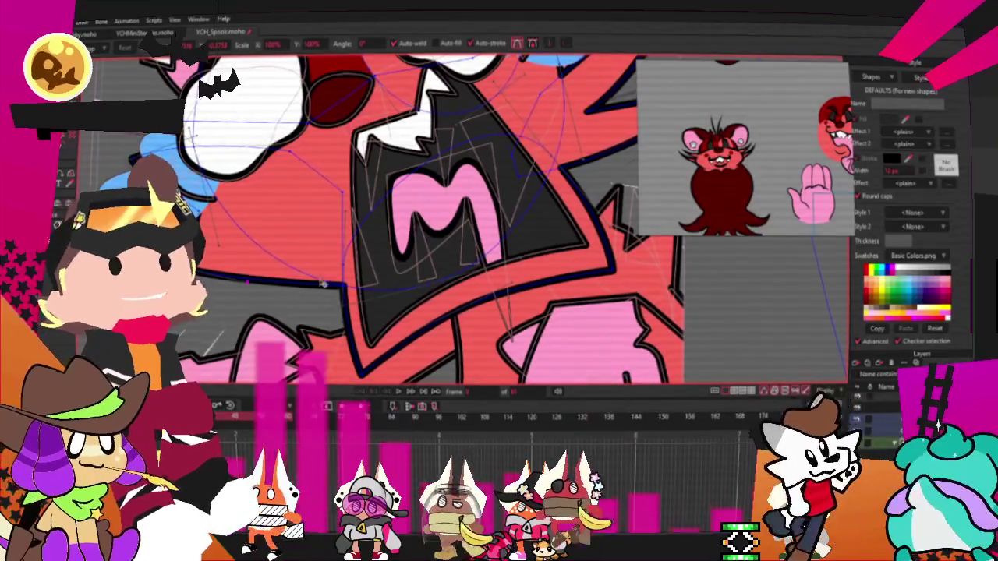
scroll(344, 281, "up", 3)
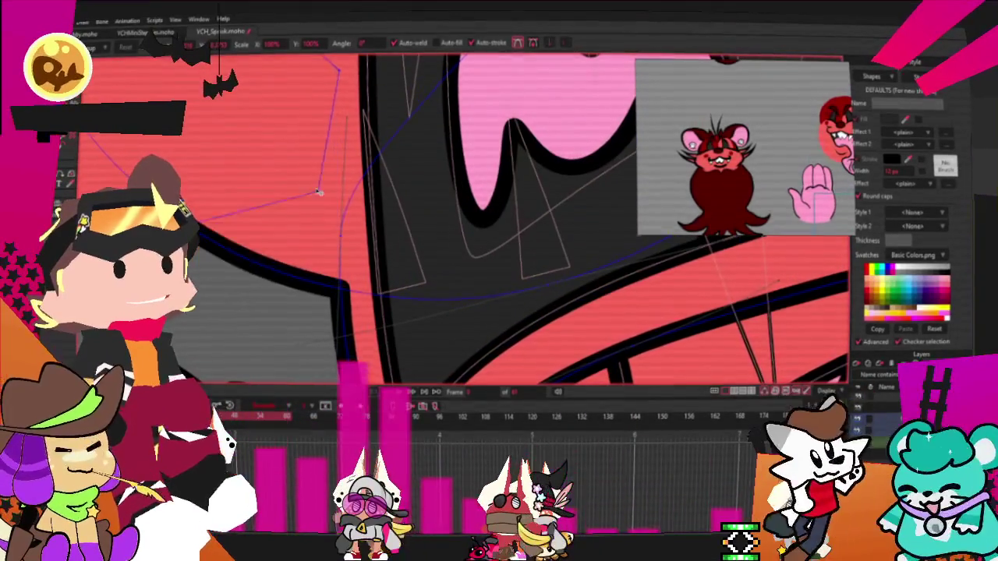
scroll(366, 250, "down", 2)
scroll(311, 234, "down", 2)
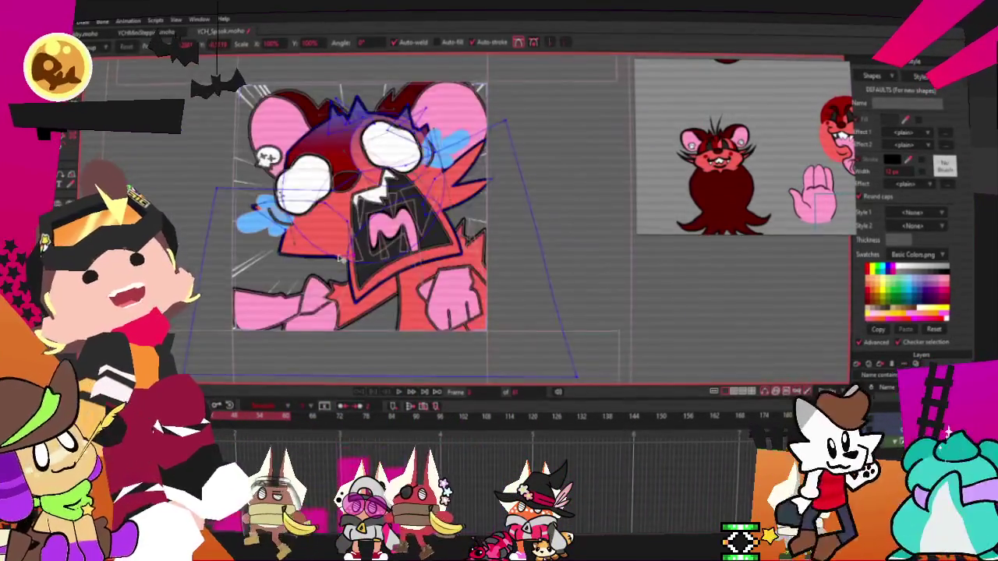
scroll(246, 224, "up", 2)
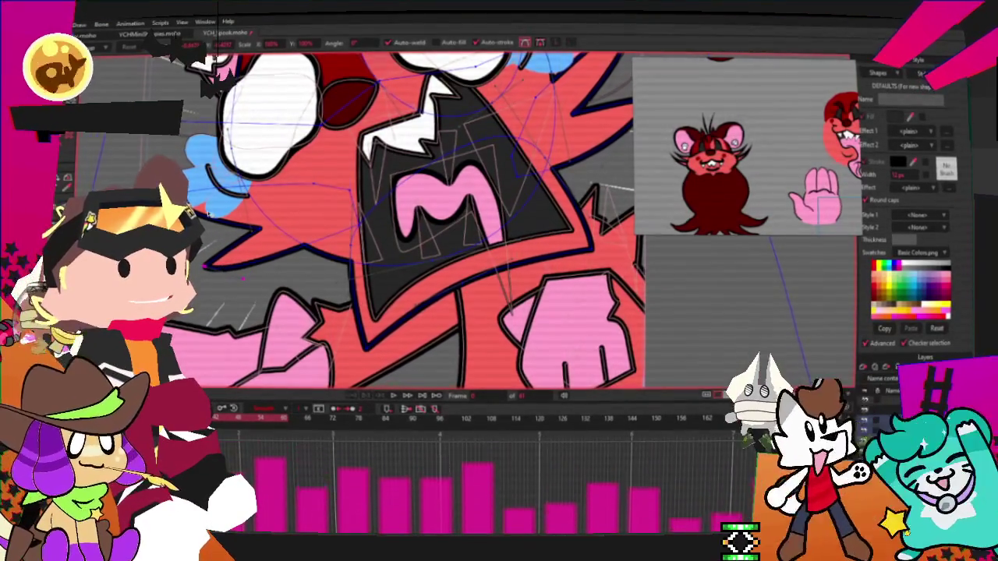
scroll(202, 210, "down", 3)
scroll(203, 211, "down", 1)
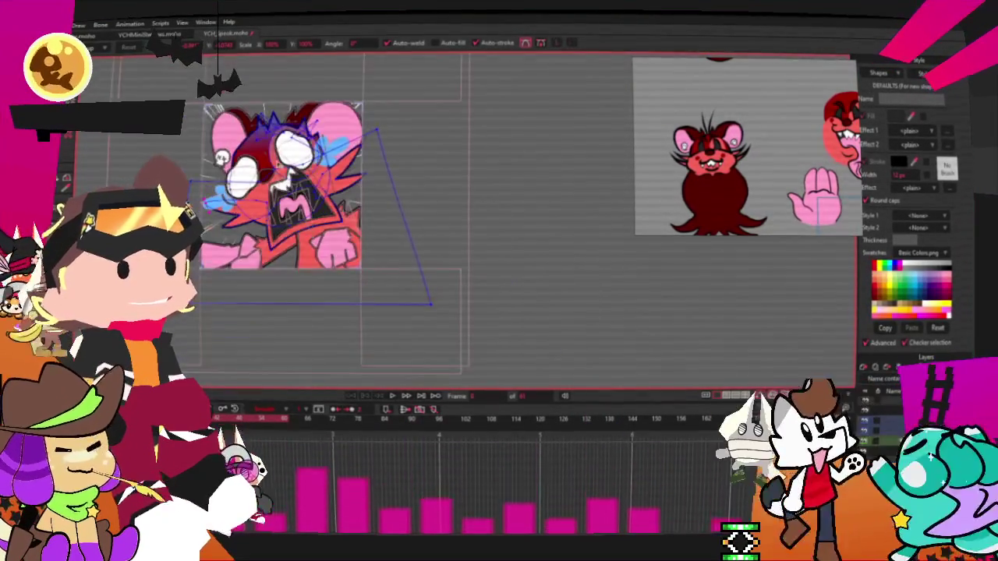
scroll(272, 154, "up", 3)
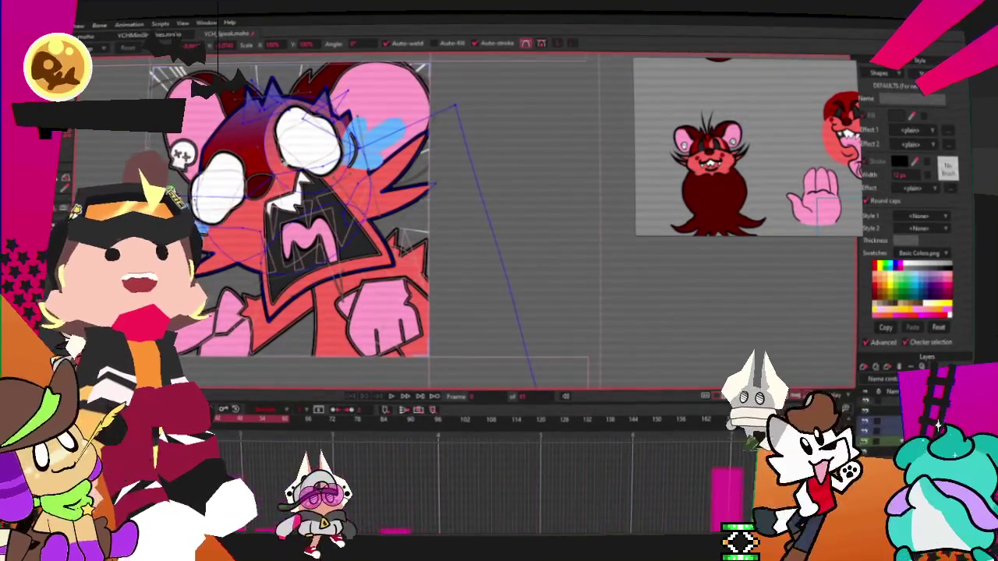
scroll(281, 145, "down", 2)
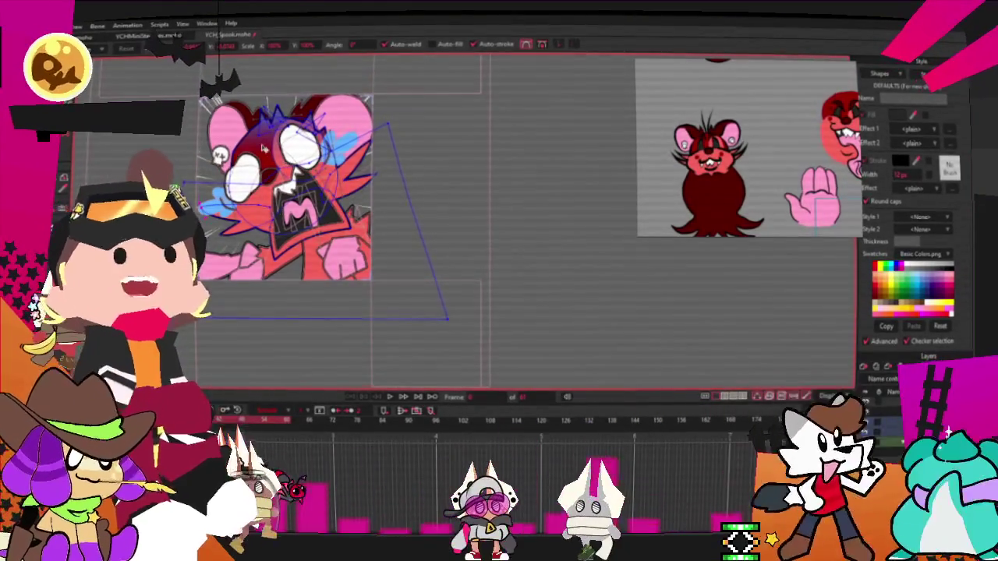
scroll(264, 149, "down", 2)
scroll(242, 152, "up", 2)
scroll(242, 152, "up", 1)
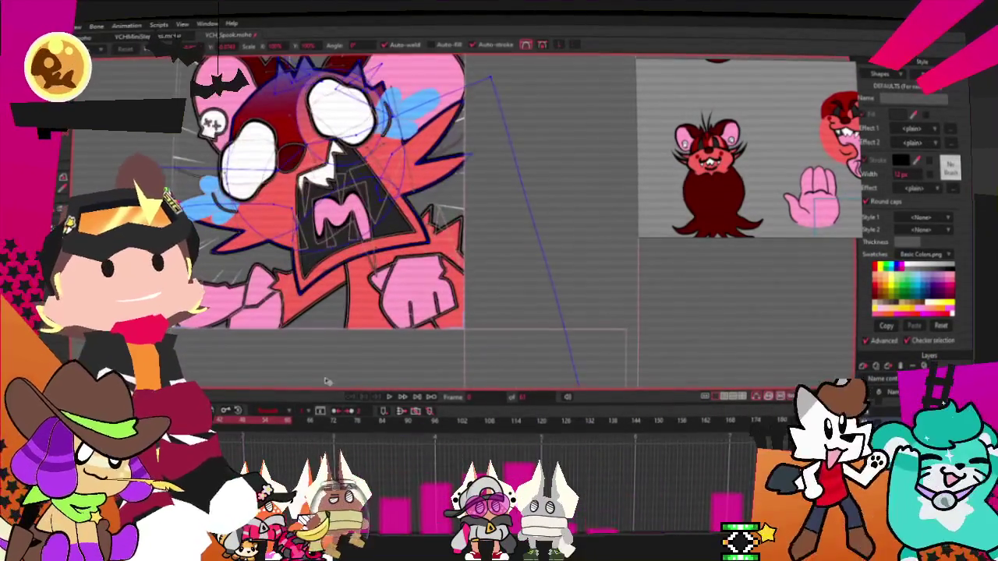
left_click(392, 397)
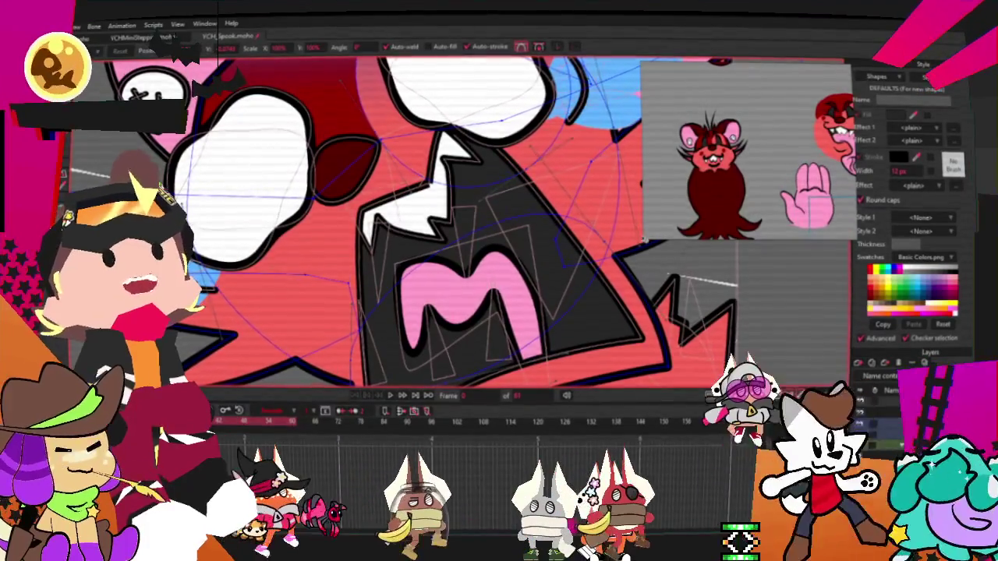
- Select and then deselect the mouth shape, returning to the point-selection tool
left_click(476, 274)
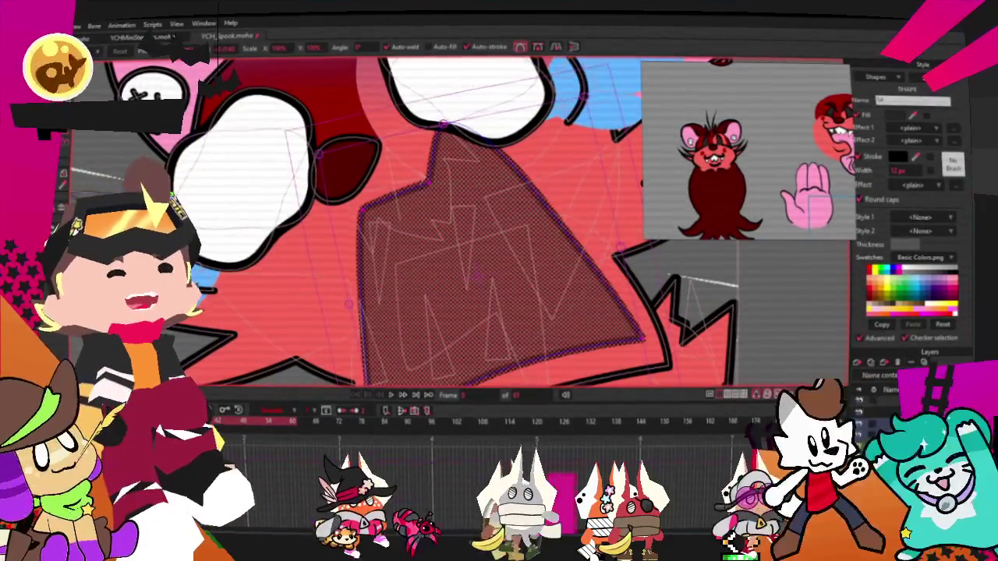
key("ctrl+d")
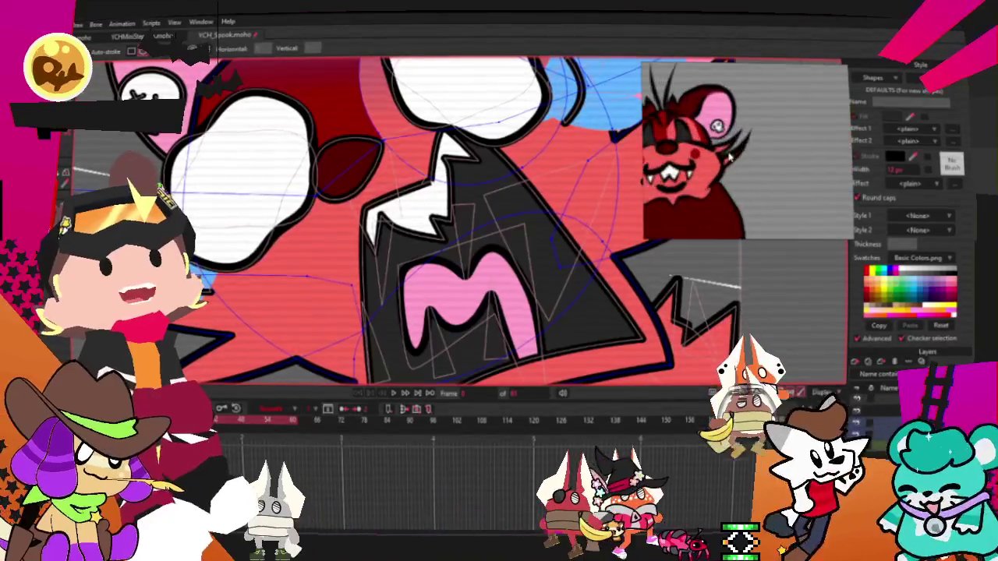
key("t")
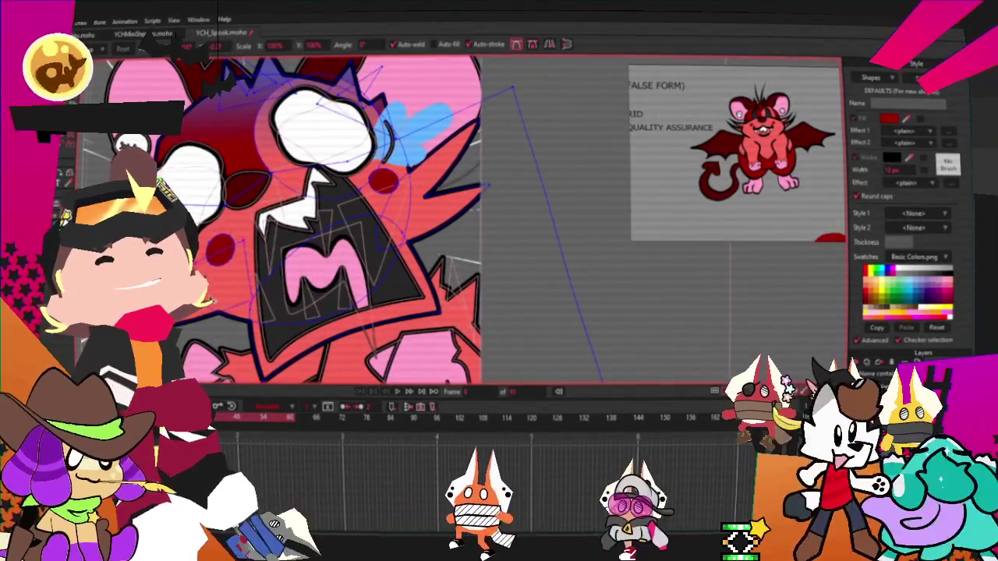
- Scroll the canvas view over the red mouse with its new red cheek blush spots
scroll(277, 268, "up", 2)
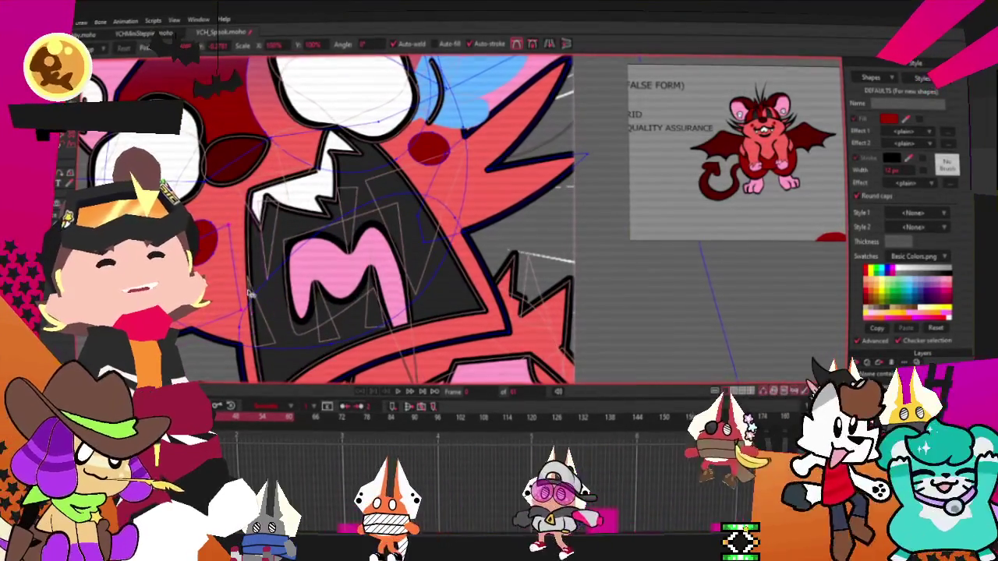
- Zoom out to the full frame and reactivate the Select Points tool
scroll(312, 312, "down", 3)
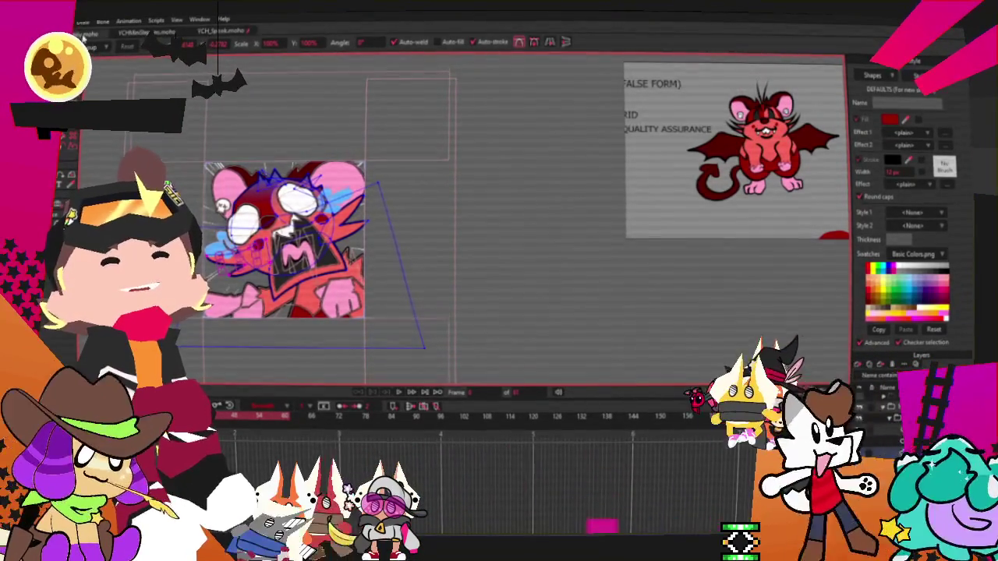
left_click(398, 392)
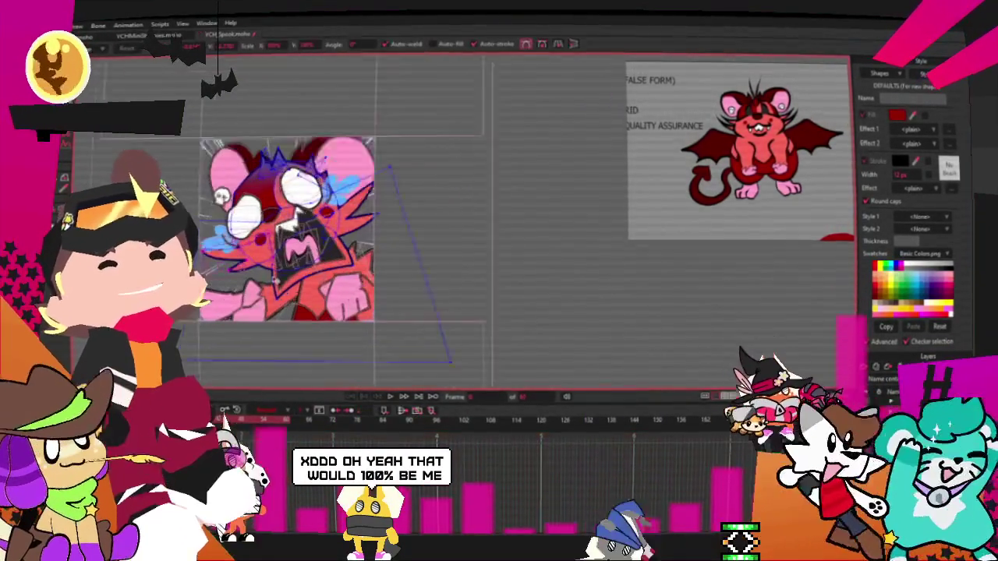
scroll(296, 226, "up", 2)
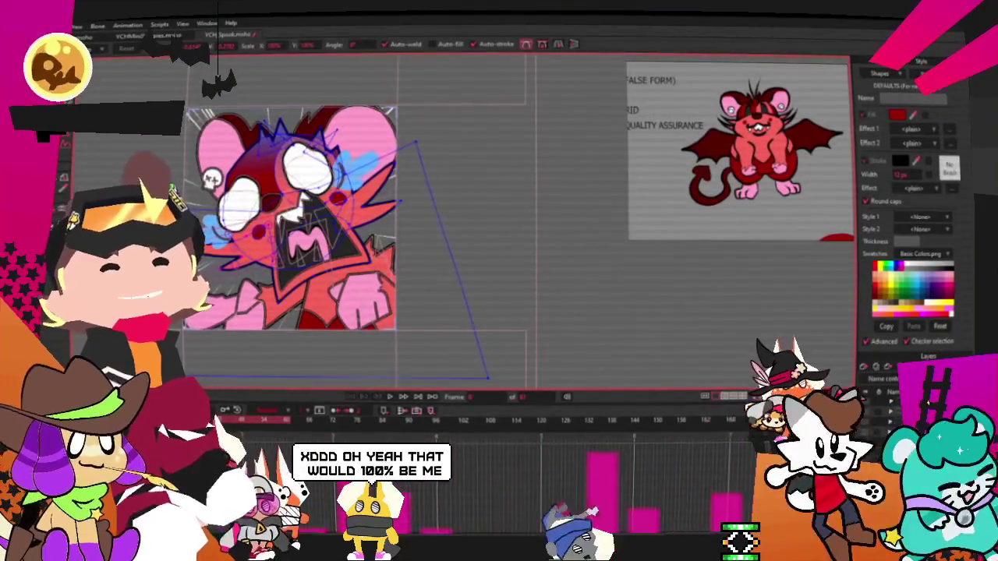
left_click(76, 26)
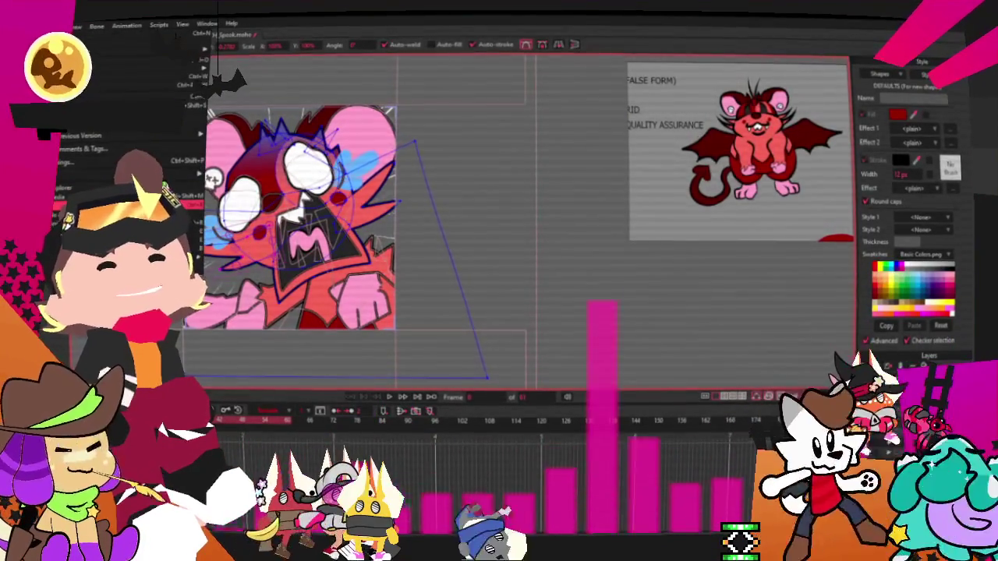
left_click(72, 189)
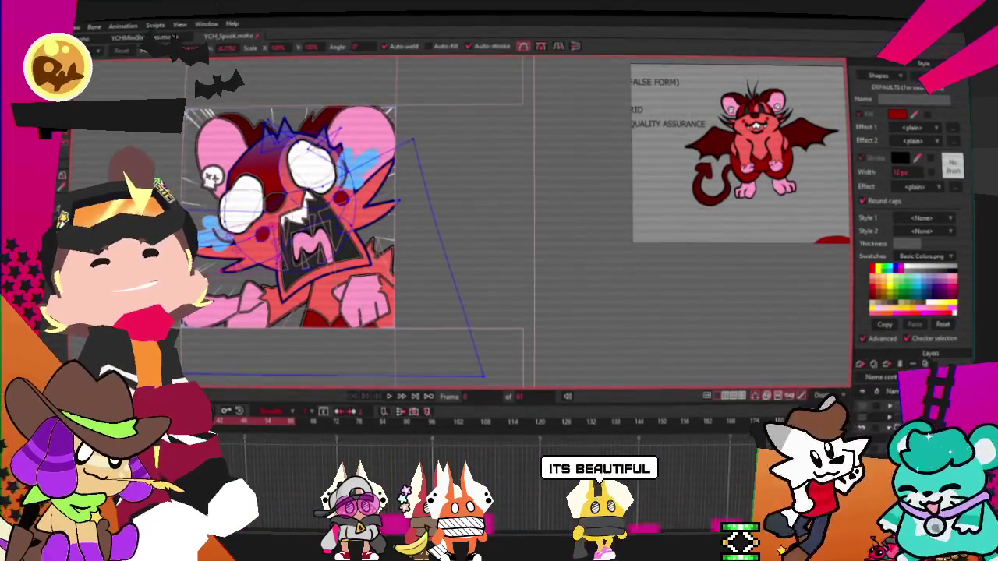
key("alt+f")
key("Escape")
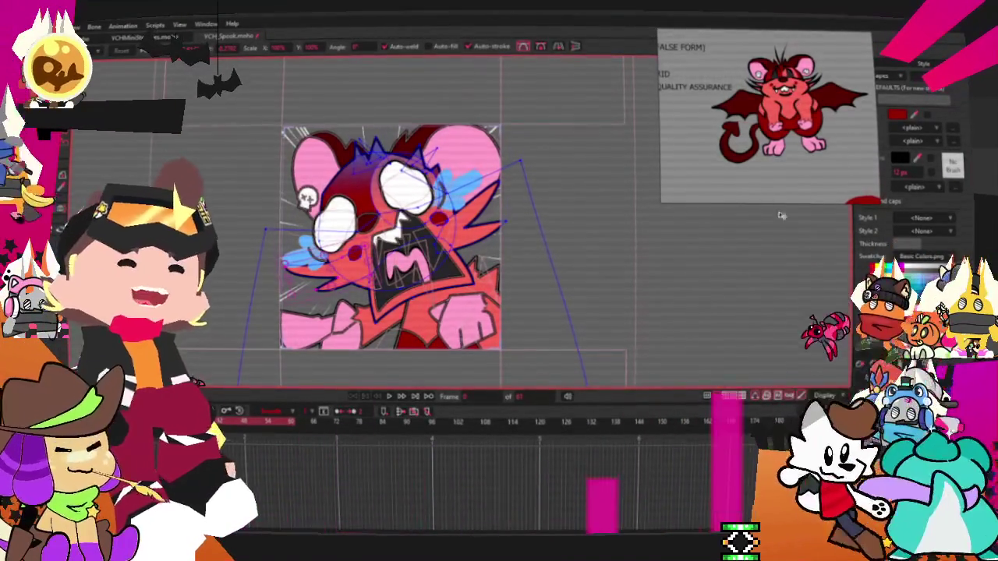
- Move the PureRef board and start a new empty scene for the blue cat reference
left_click_drag(686, 179, 575, 195)
right_click(670, 124)
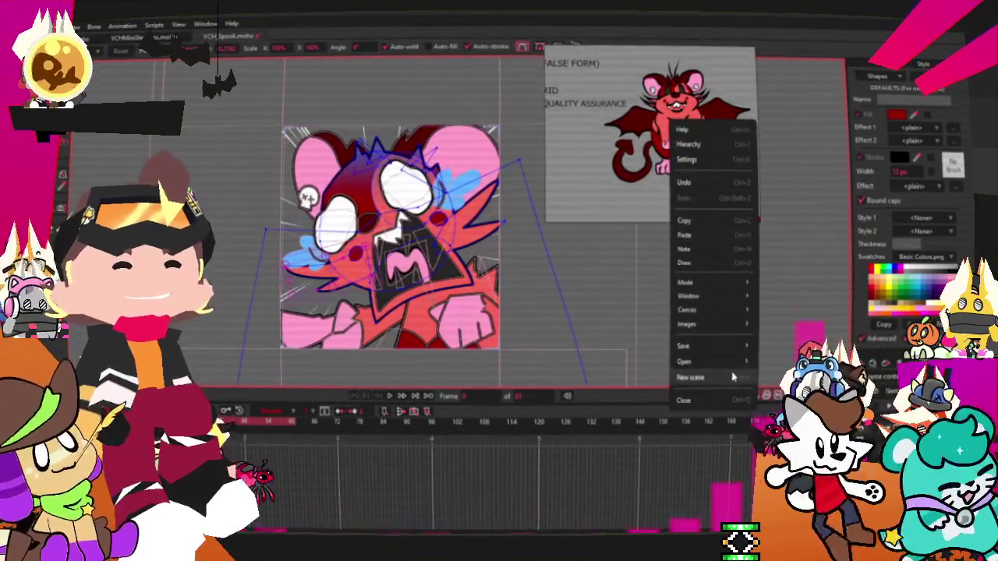
left_click(733, 378)
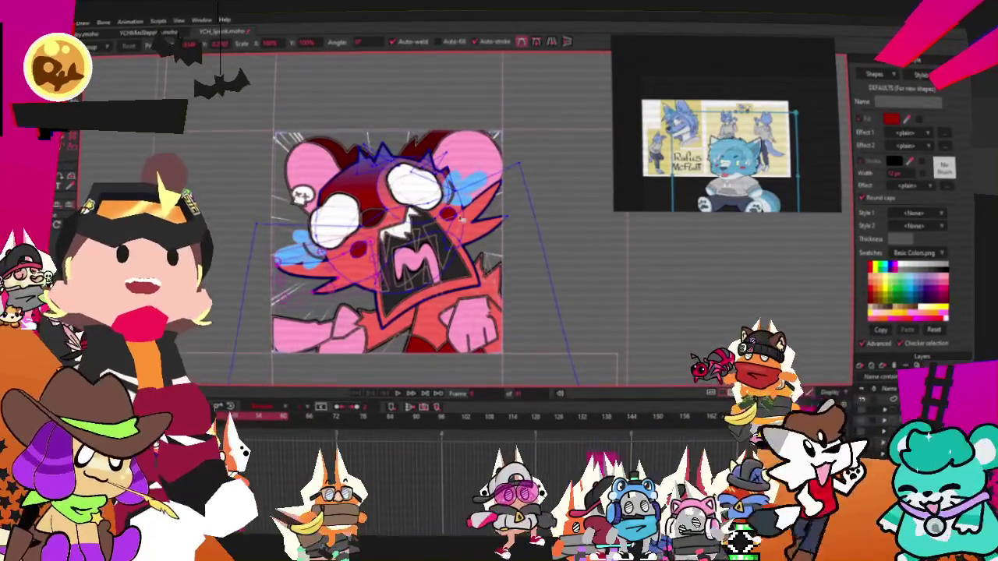
- Bring up the grey cat template document in Moho
scroll(470, 216, "down", 3)
scroll(689, 245, "up", 4)
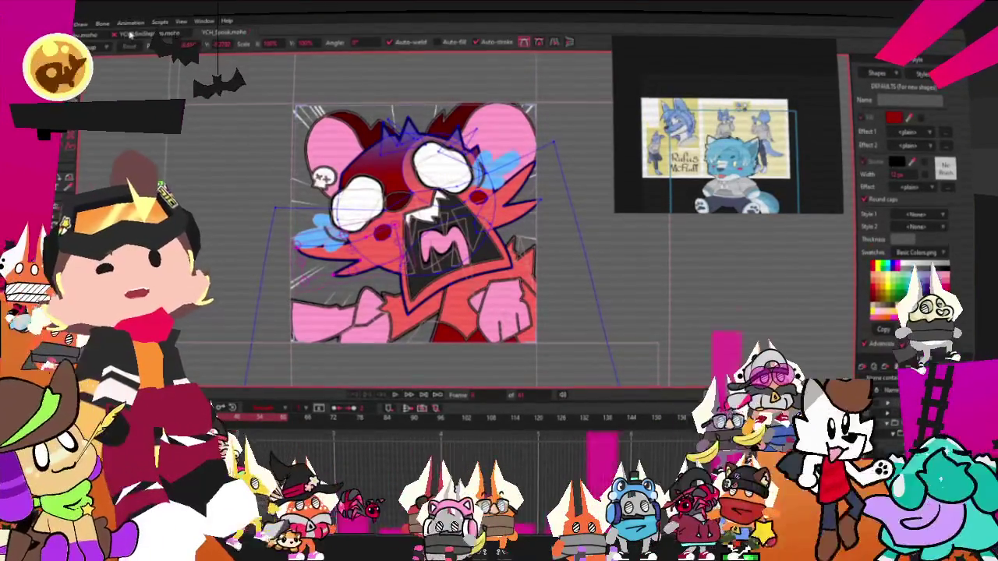
left_click(131, 35)
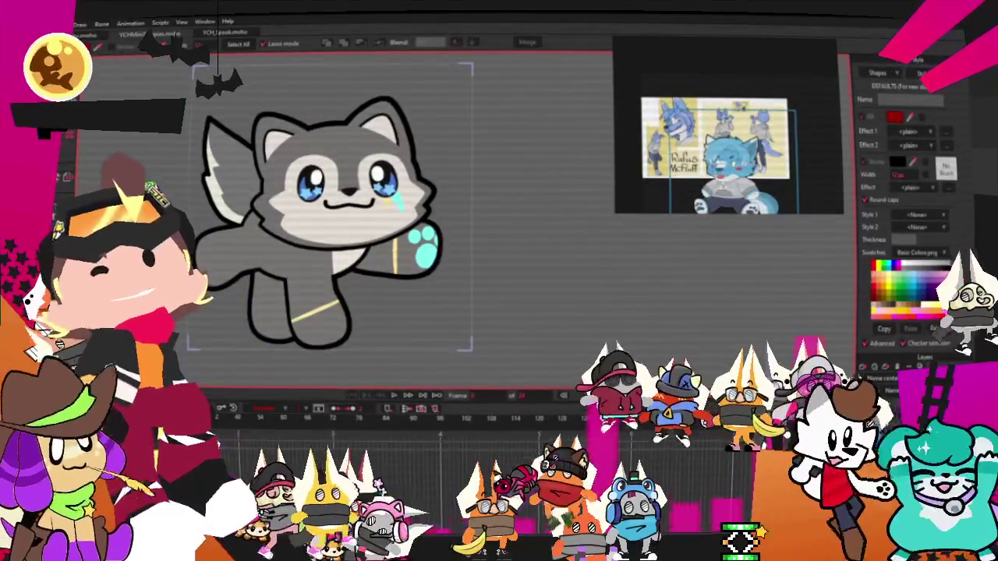
scroll(675, 381, "down", 2)
scroll(468, 333, "up", 2)
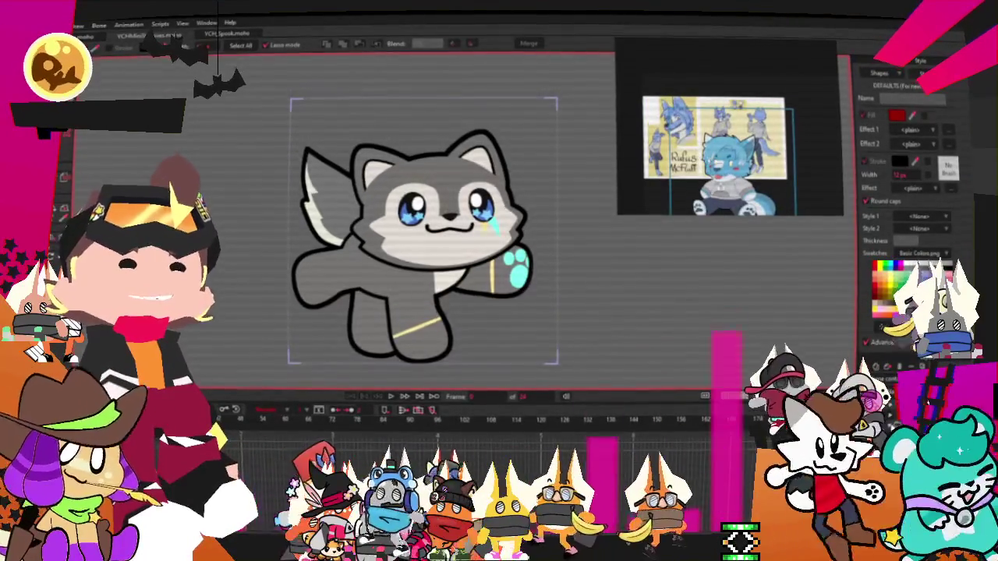
key("m")
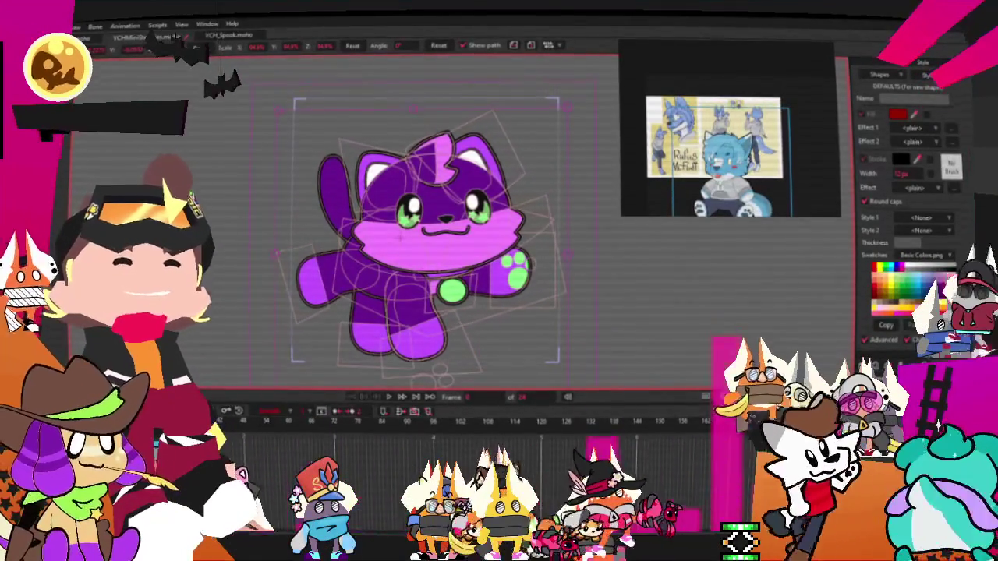
left_click_drag(400, 238, 485, 260)
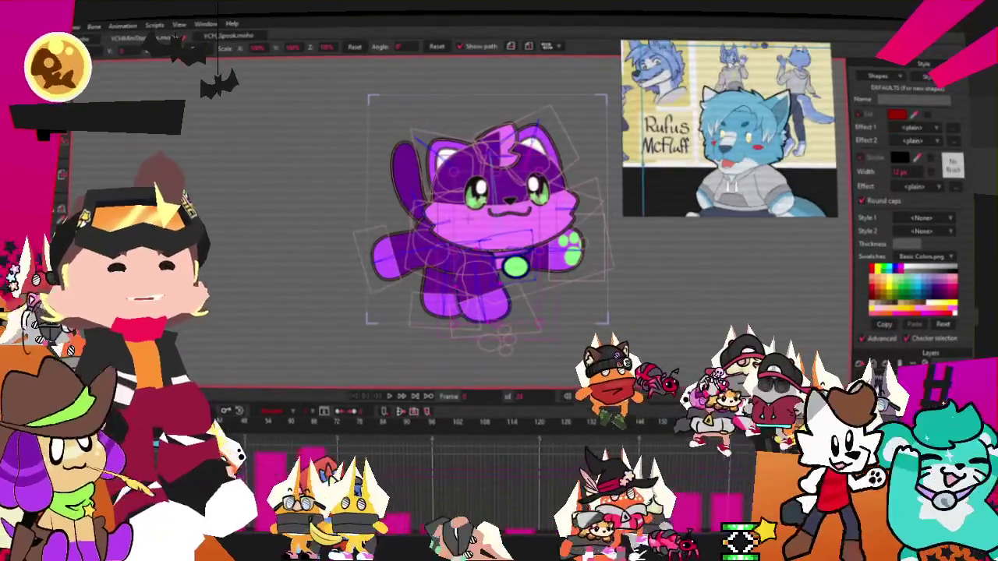
scroll(569, 86, "up", 3)
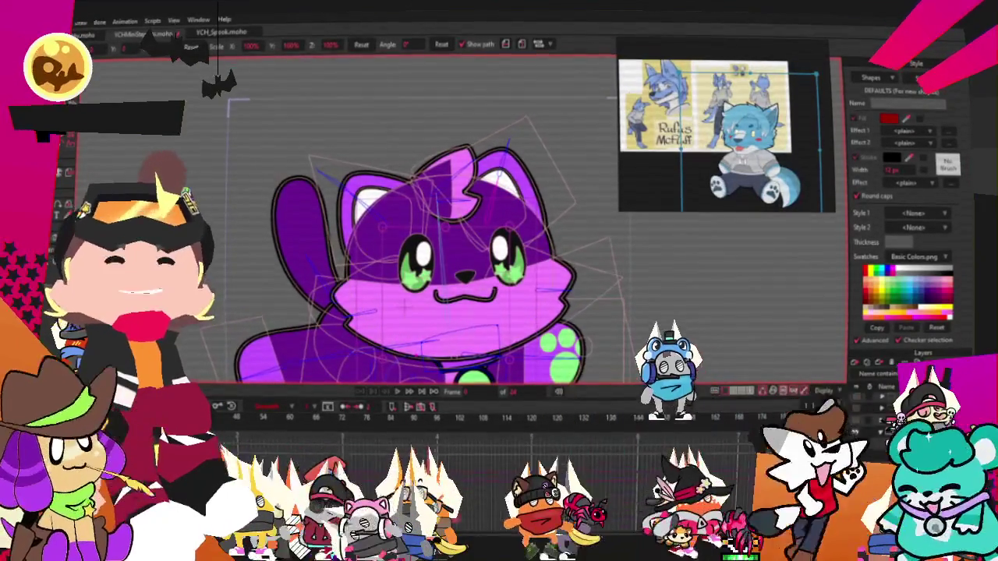
scroll(487, 355, "down", 5)
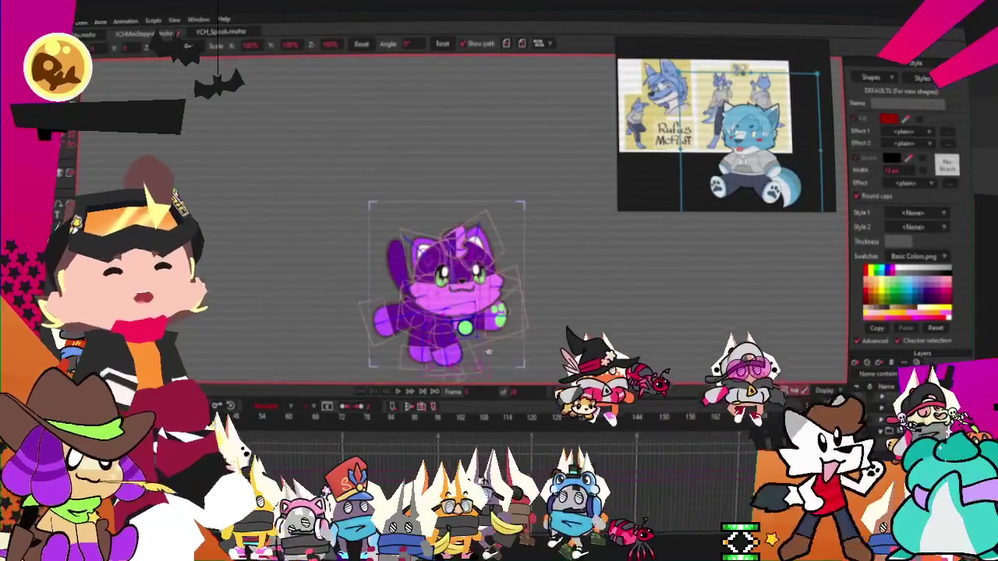
scroll(488, 354, "up", 2)
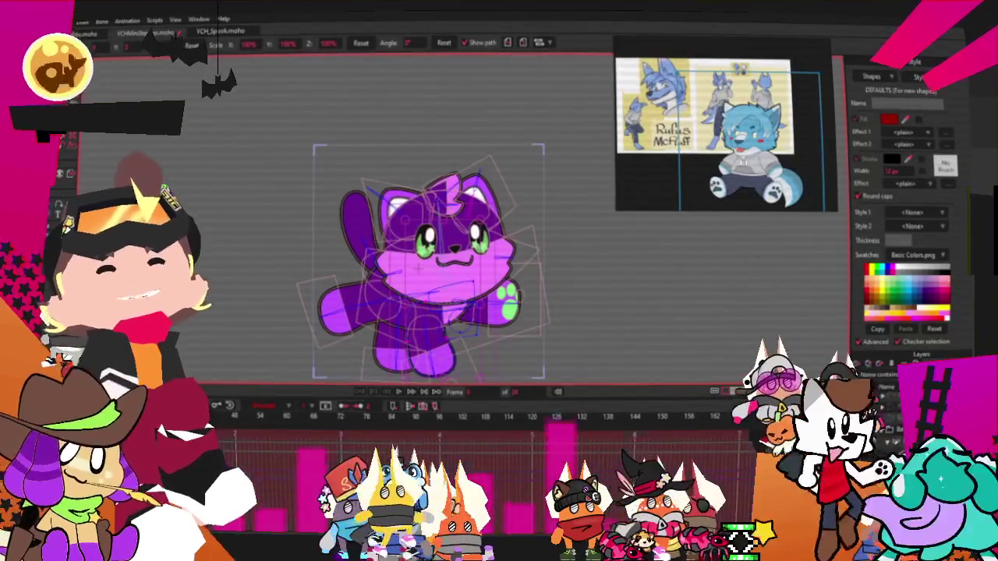
scroll(463, 173, "up", 2)
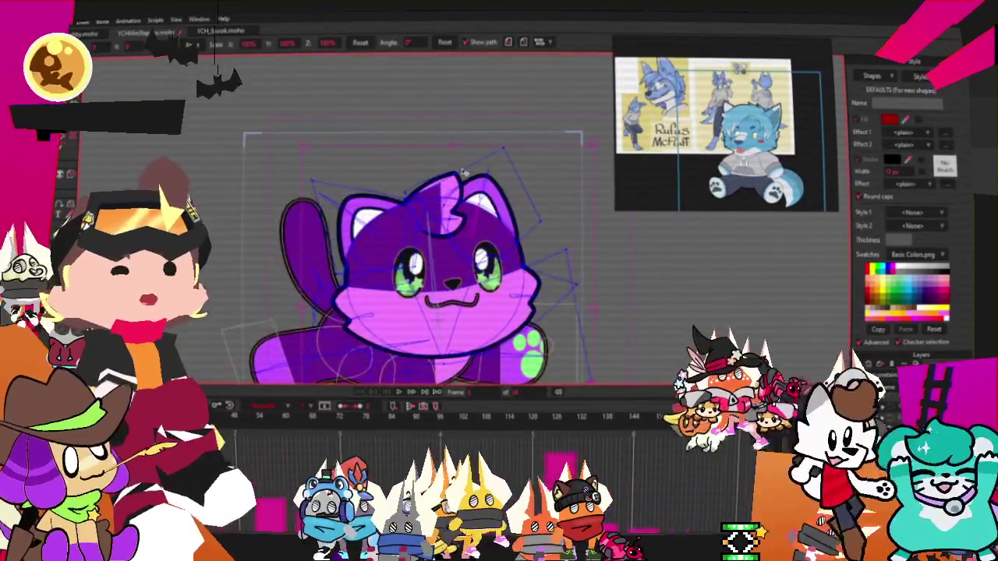
scroll(463, 172, "up", 3)
scroll(809, 127, "up", 3)
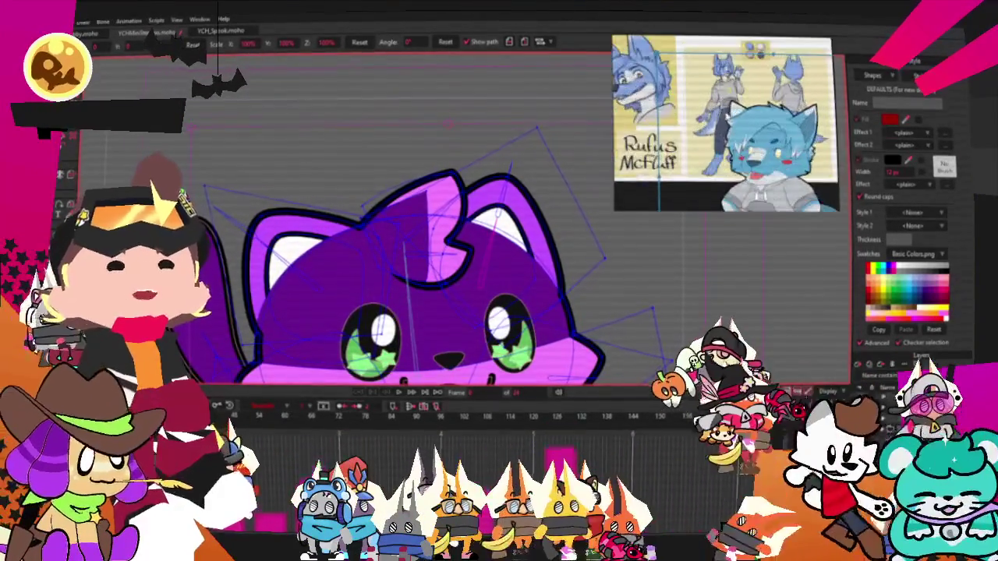
scroll(809, 127, "down", 3)
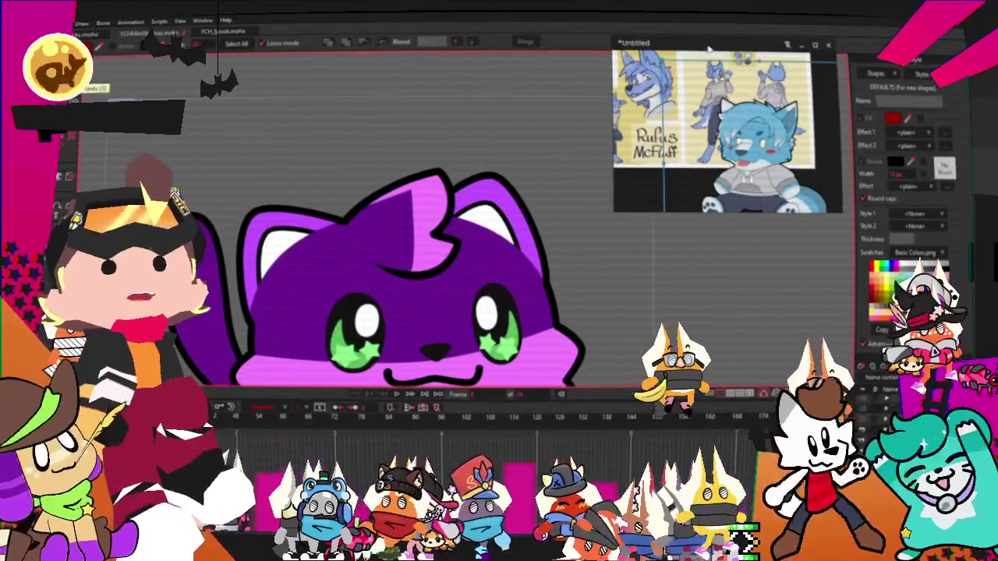
scroll(729, 128, "up", 2)
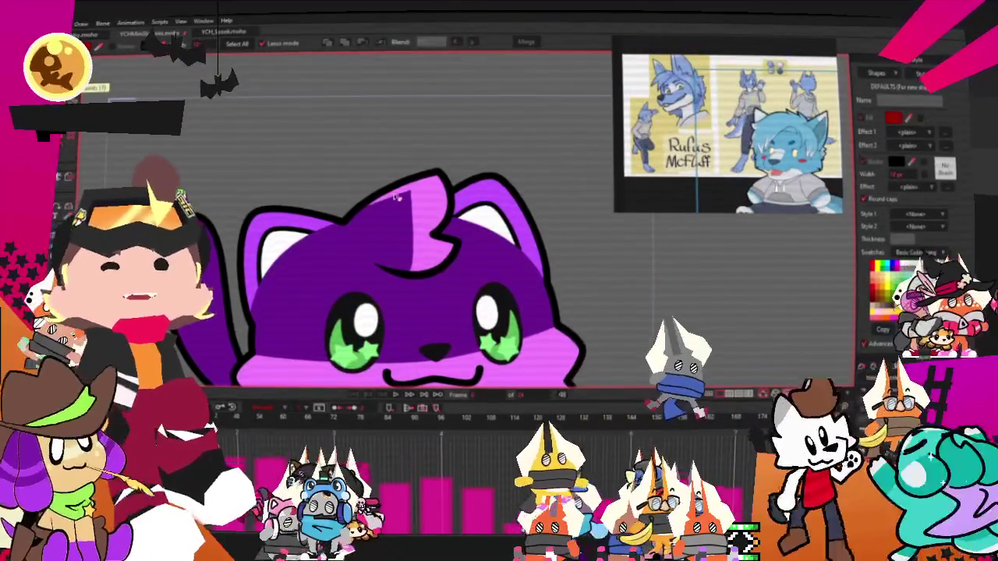
- Fill the cat's head tuft shape white
left_click(389, 242)
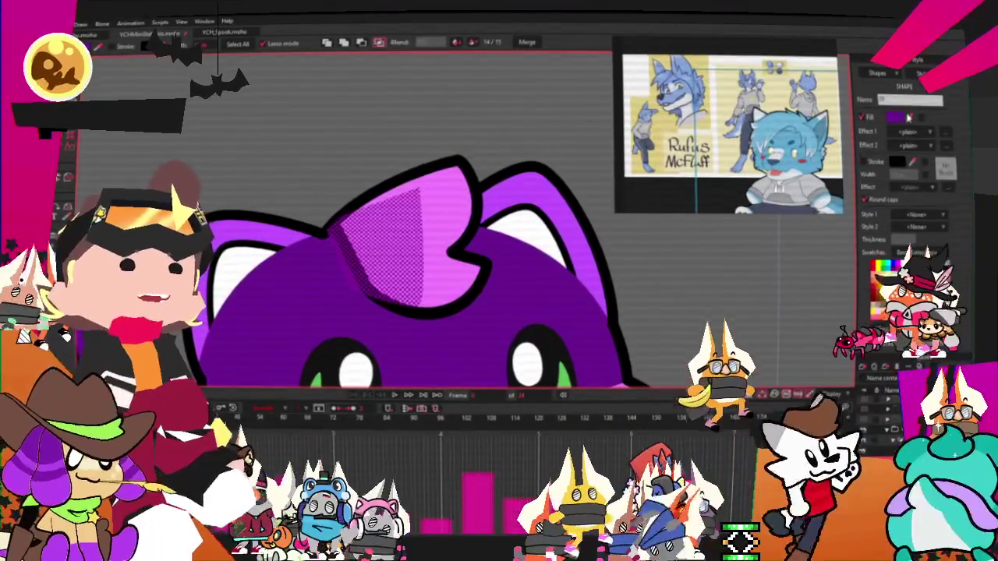
scroll(729, 129, "up", 3)
left_click(895, 116)
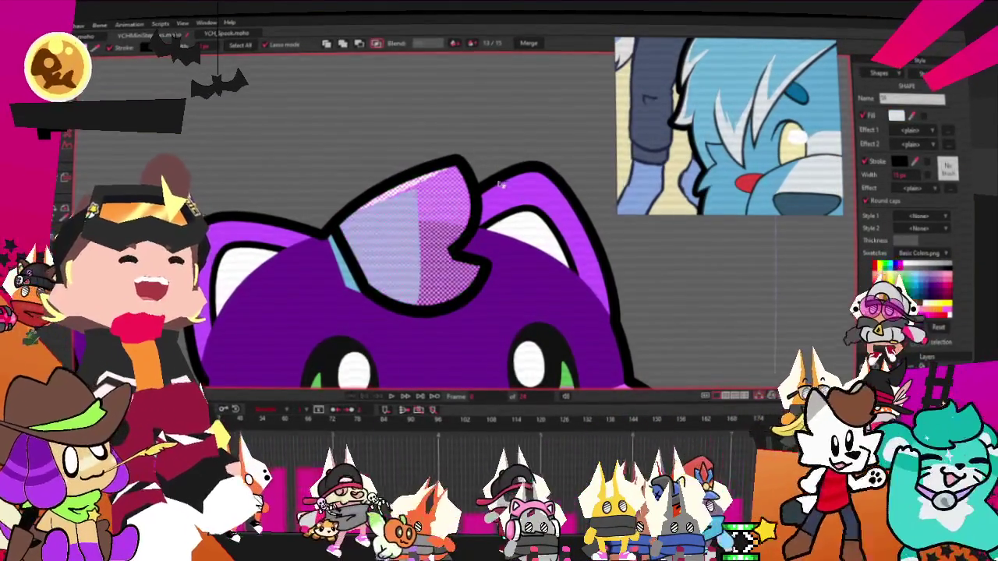
scroll(568, 268, "down", 2)
- Fill the upper face and head shapes light blue, then deselect and select all points
left_click(518, 282)
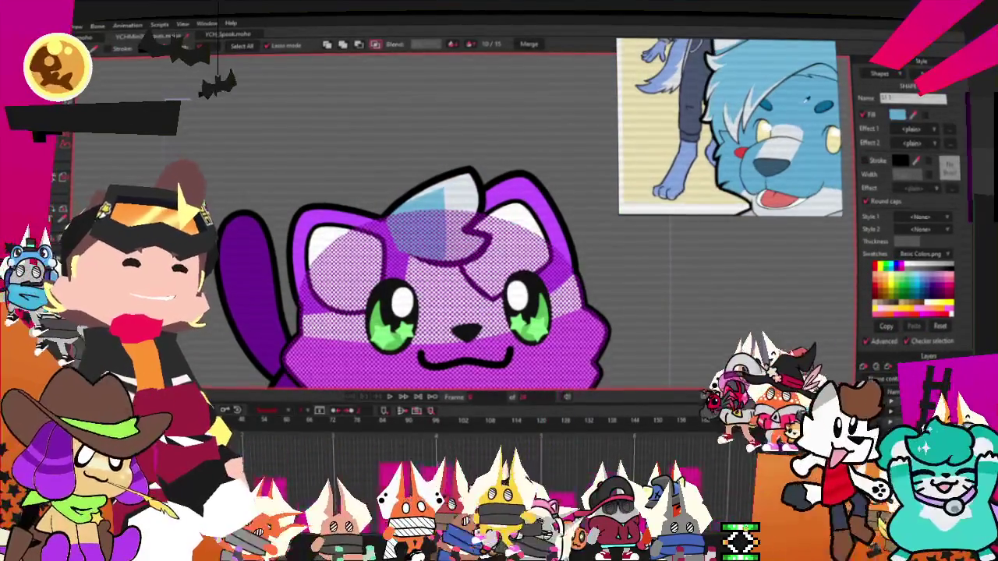
left_click(923, 270)
left_click(720, 326)
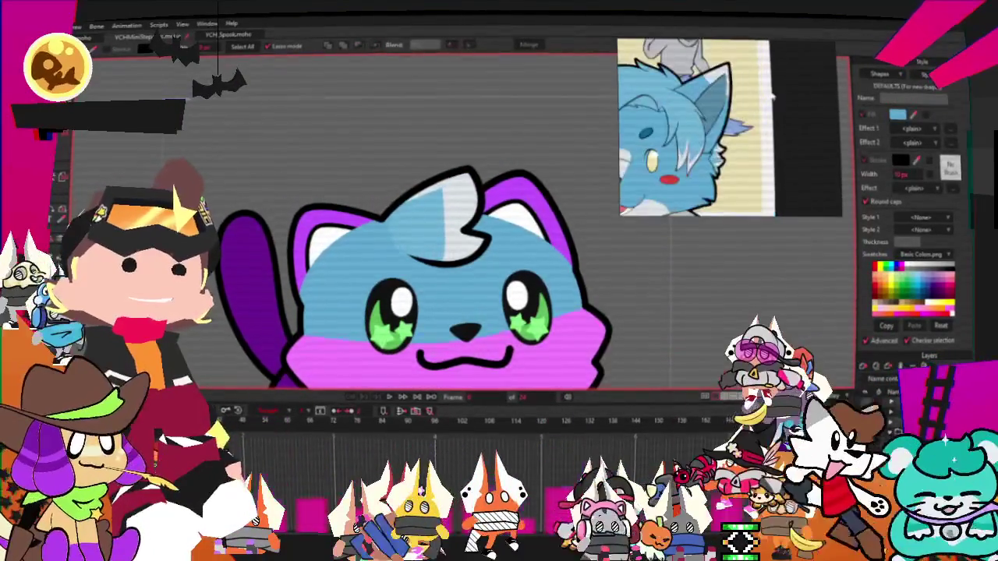
left_click(365, 204)
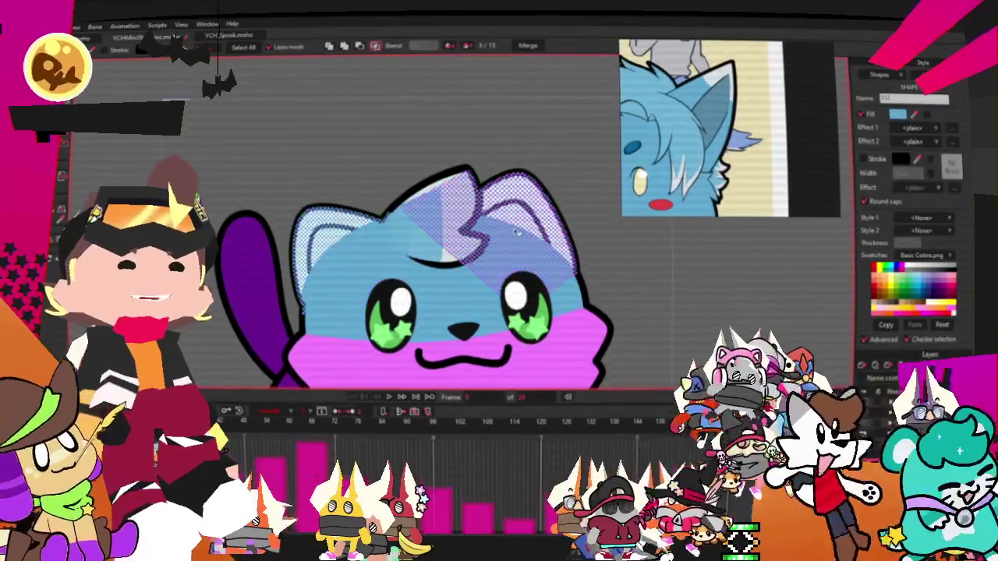
left_click(497, 230)
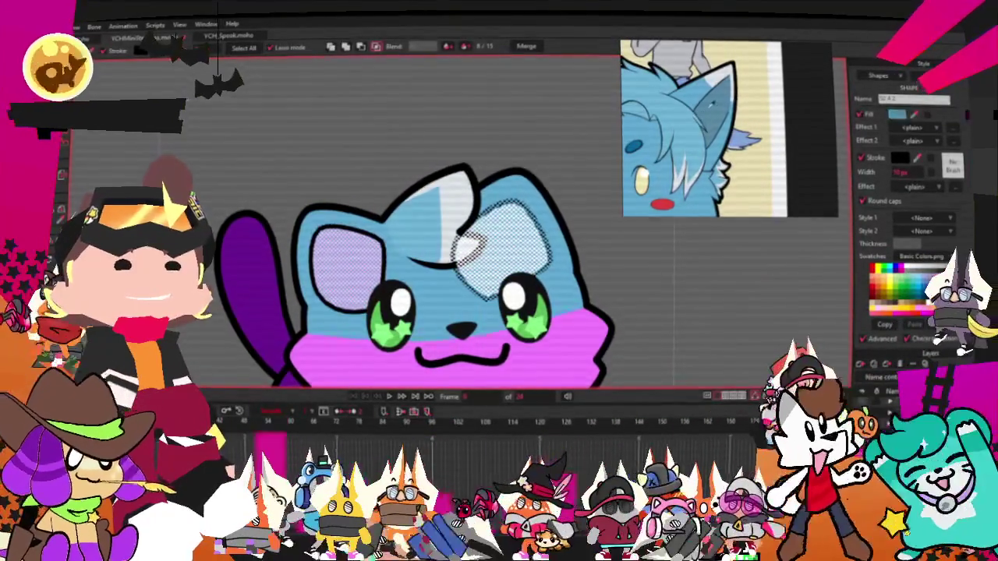
left_click(109, 160)
key("ctrl+a")
key("t")
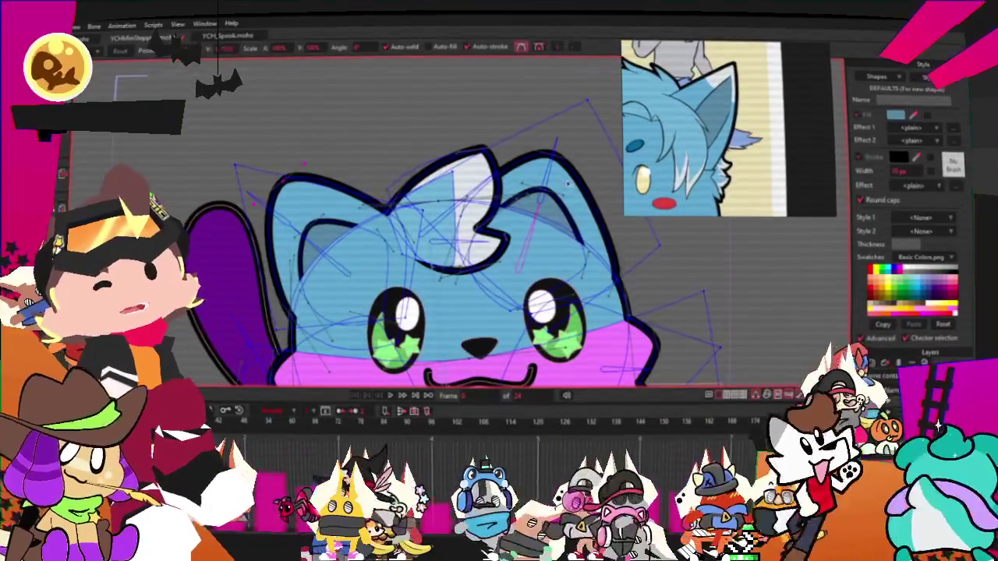
- Raise the tip of the right ear and draw a rectangle over the left ear
left_click_drag(569, 189, 573, 168)
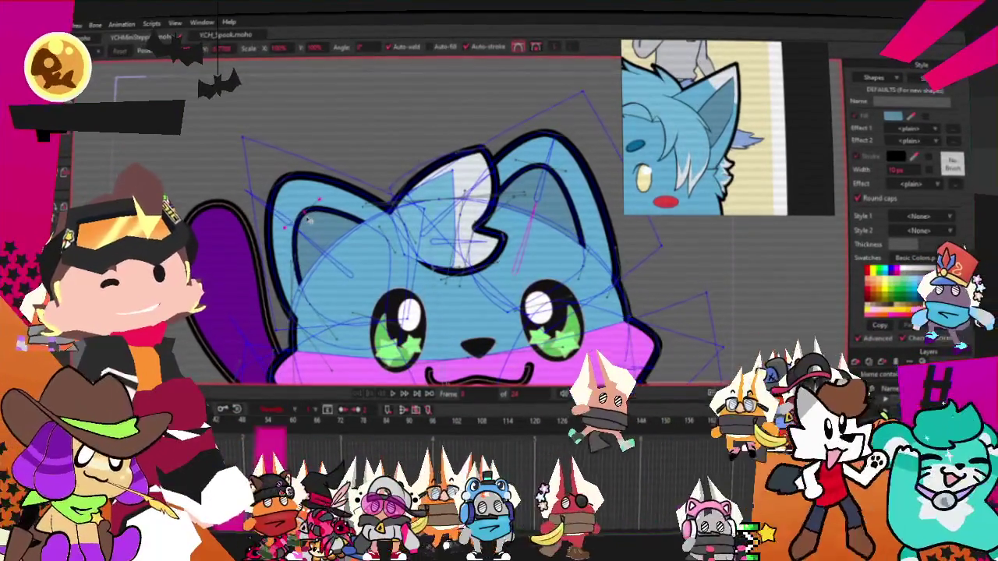
key("g")
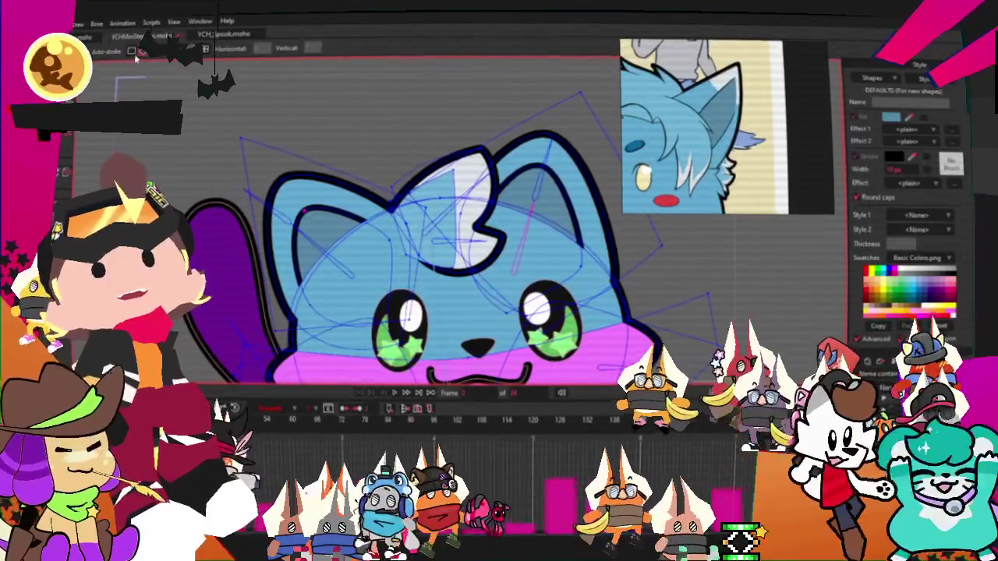
left_click_drag(205, 124, 347, 237)
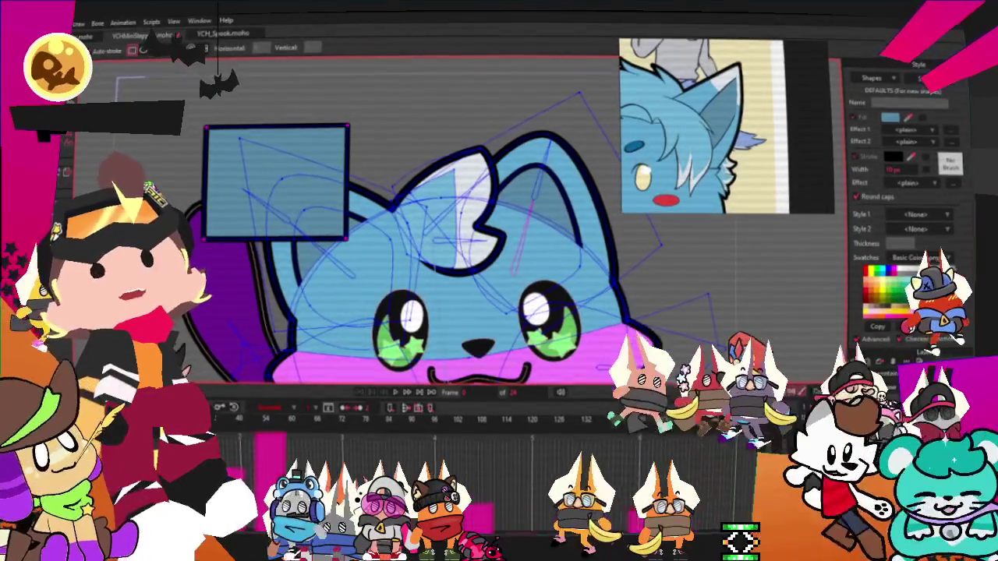
key("g")
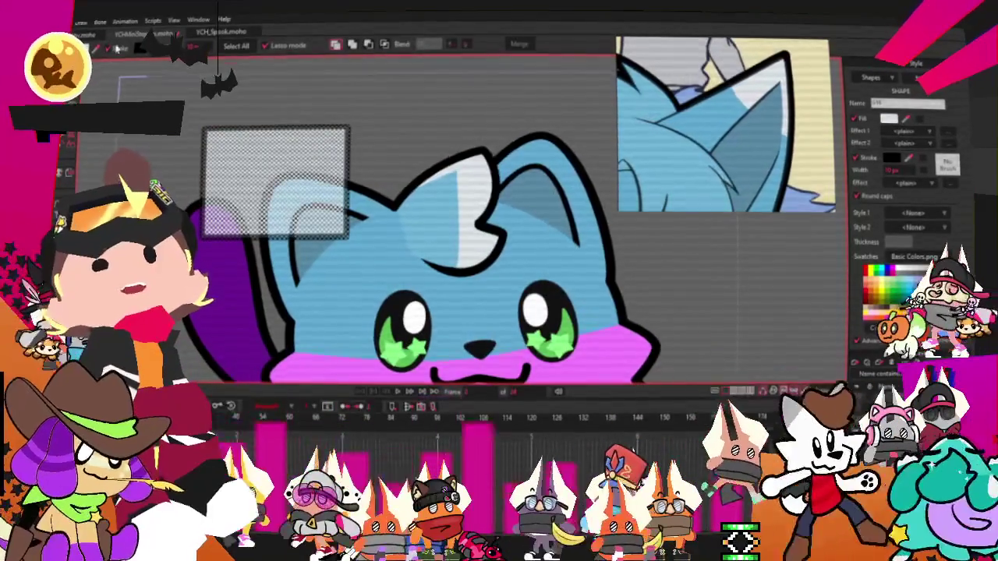
- Select the new ear rectangle, delete it, restore it with undo, then deselect it
left_click(384, 44)
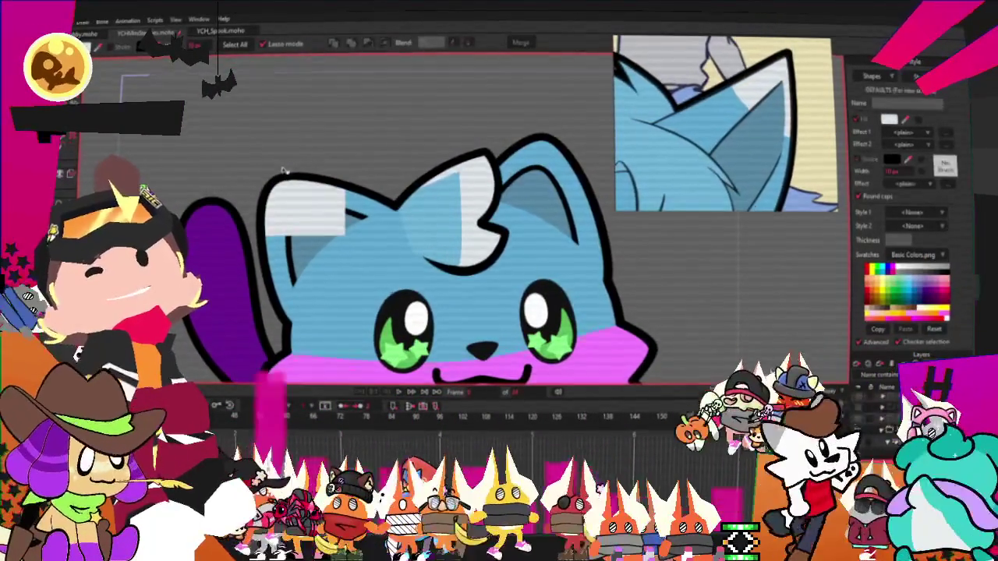
left_click(303, 193)
key("Delete")
key("ctrl+z")
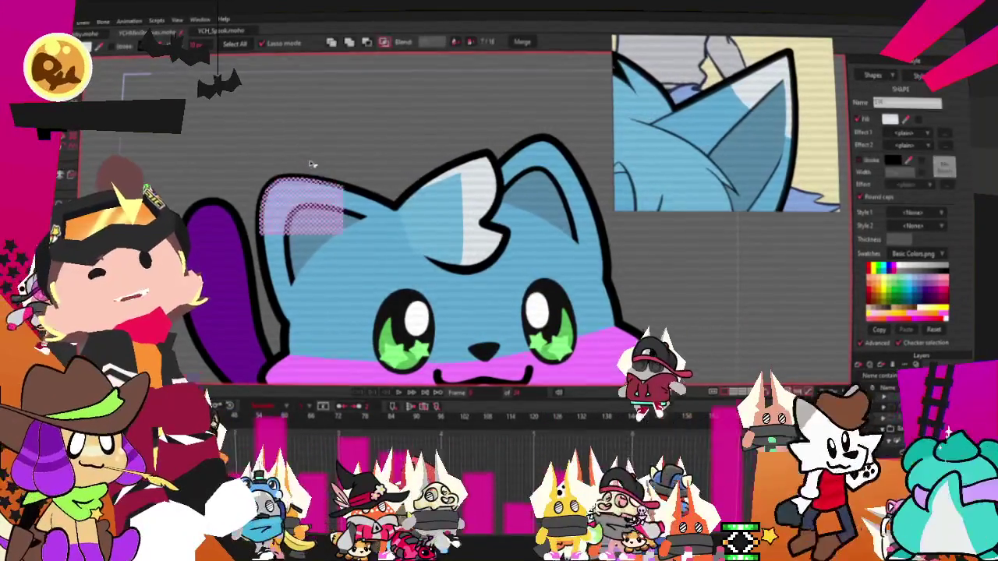
left_click(404, 145)
- With Transform Points, select the left ear's points, then the right ear's points, for reshaping
key("t")
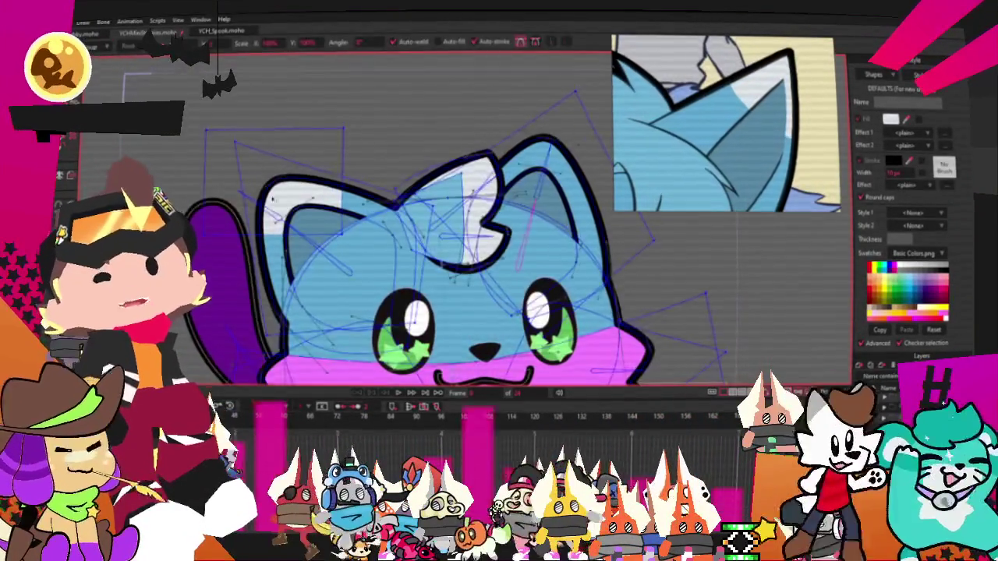
scroll(346, 237, "up", 2)
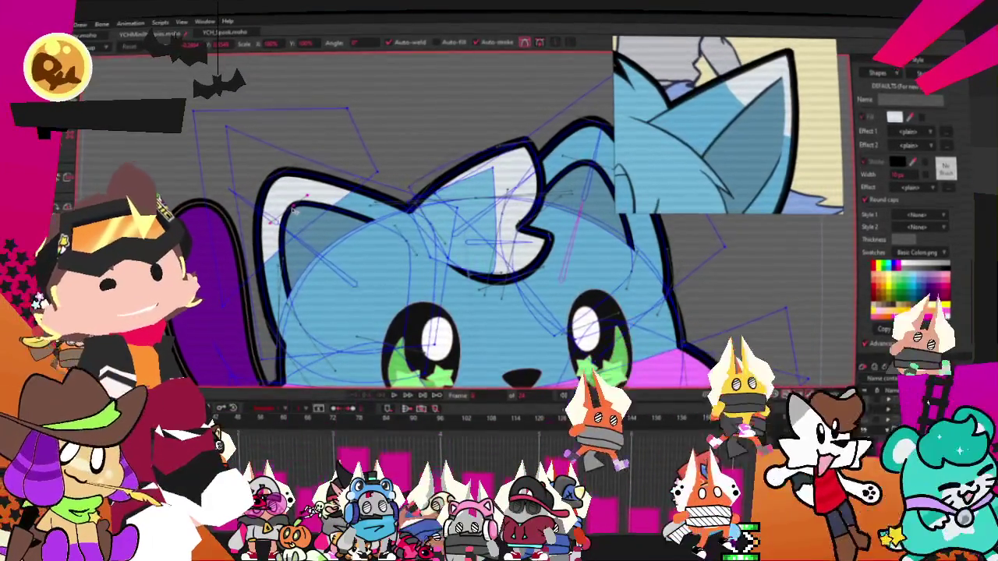
left_click(285, 166)
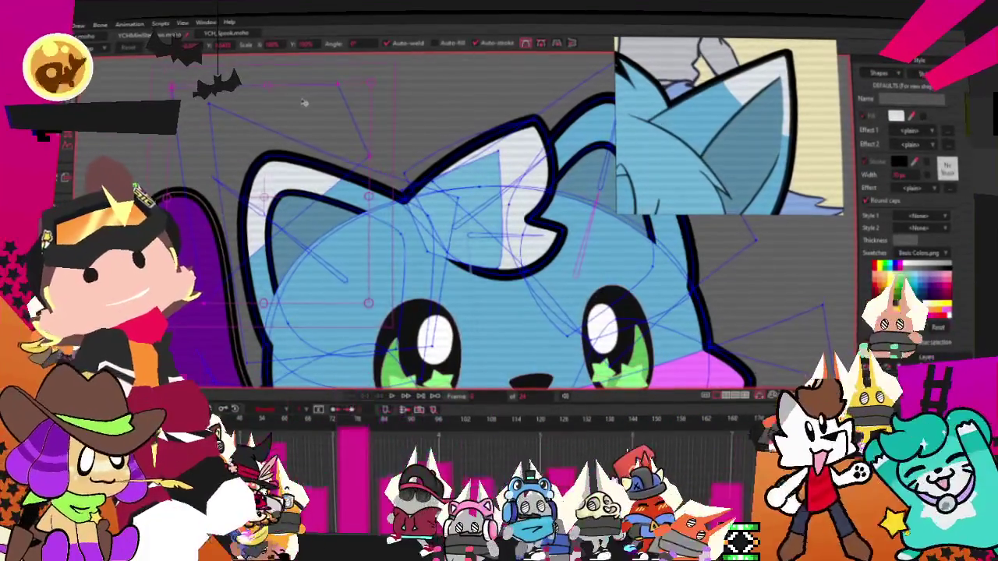
scroll(303, 105, "down", 2)
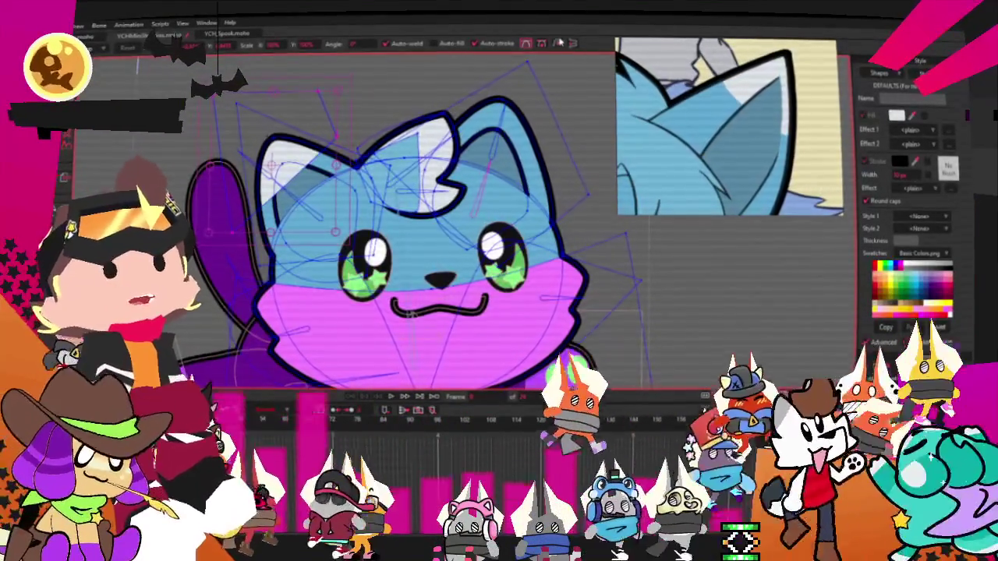
left_click(565, 80)
scroll(566, 81, "up", 1)
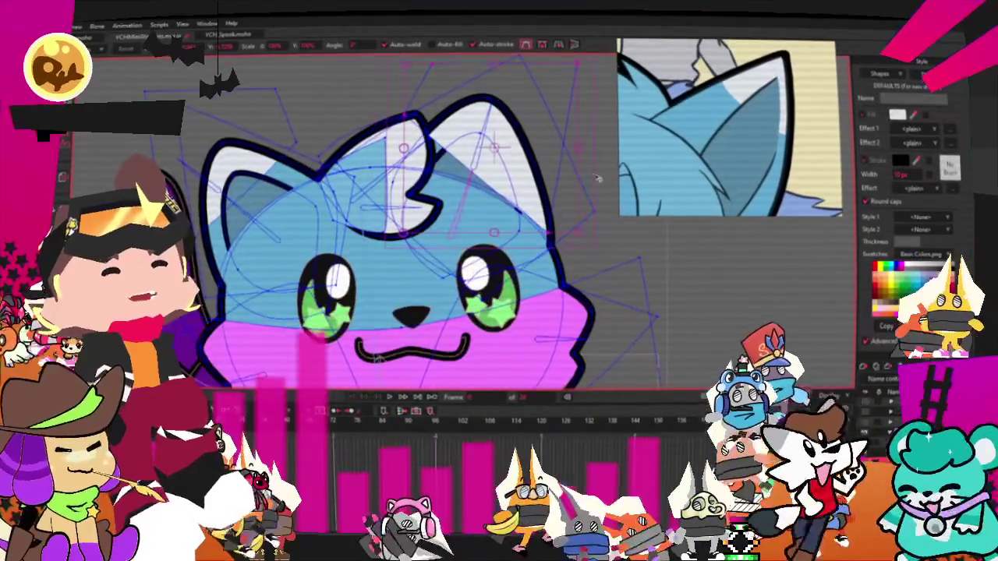
scroll(575, 183, "up", 1)
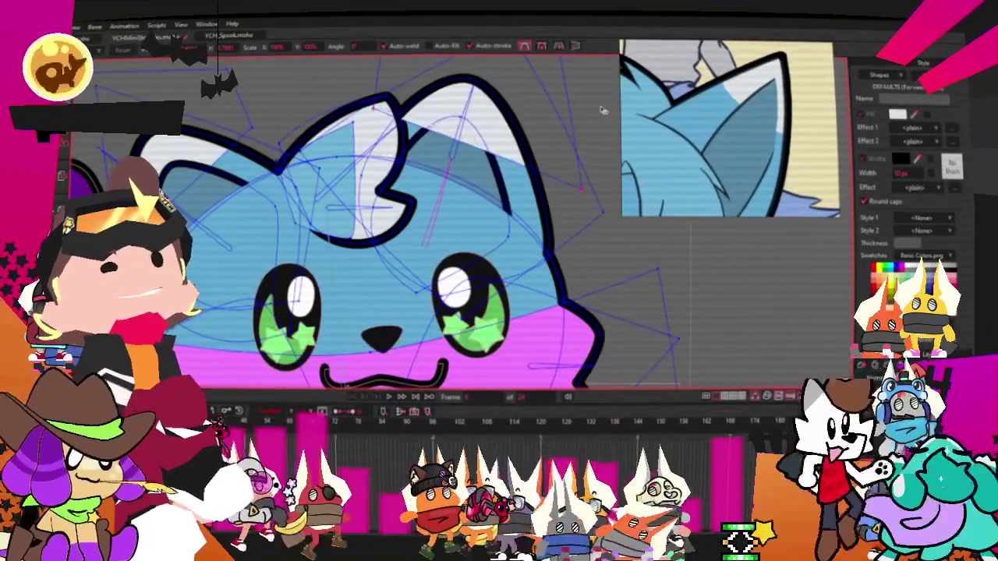
key("q")
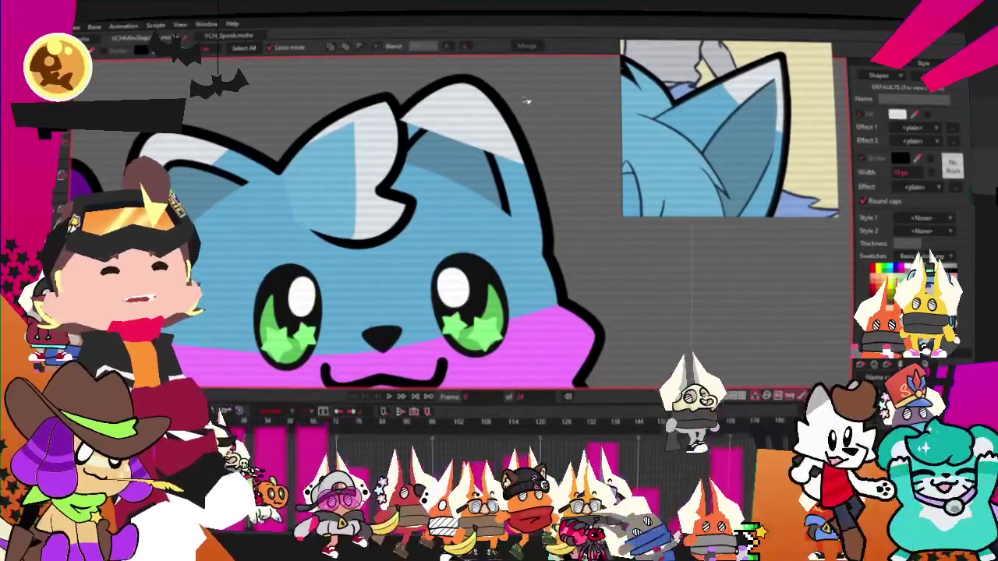
left_click(521, 166)
left_click(650, 283)
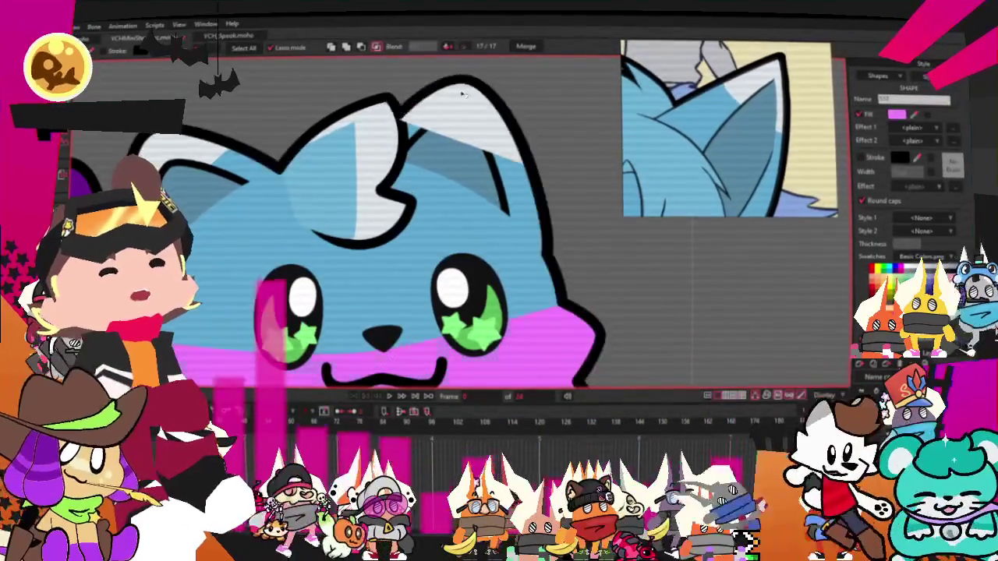
left_click(460, 104)
scroll(461, 132, "down", 3)
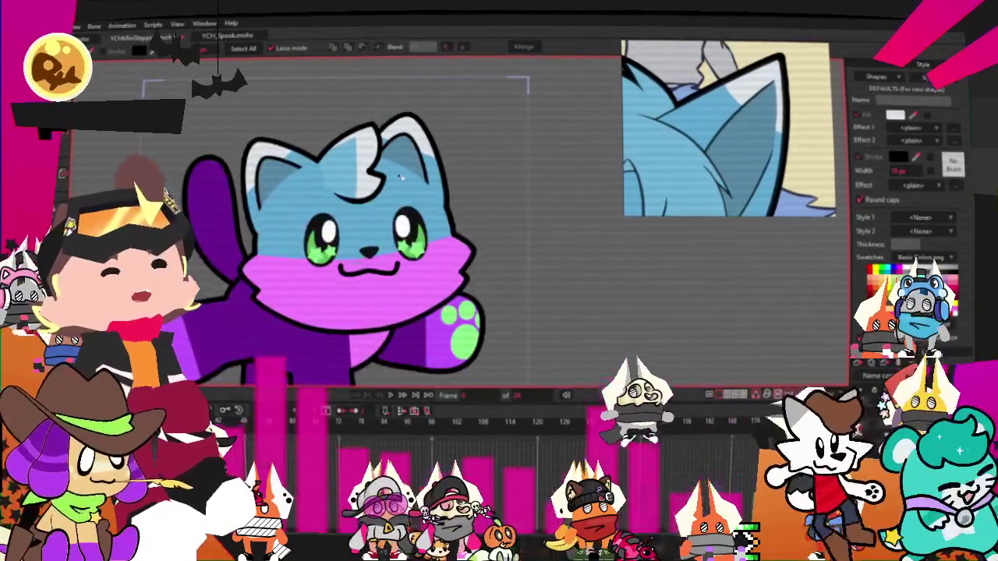
scroll(400, 176, "up", 3)
key("c")
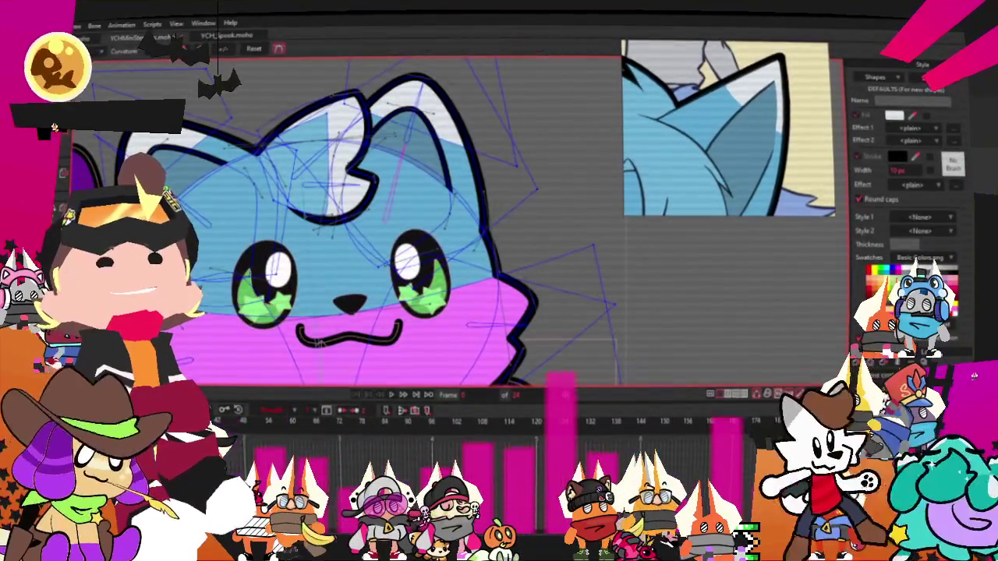
scroll(150, 184, "up", 2)
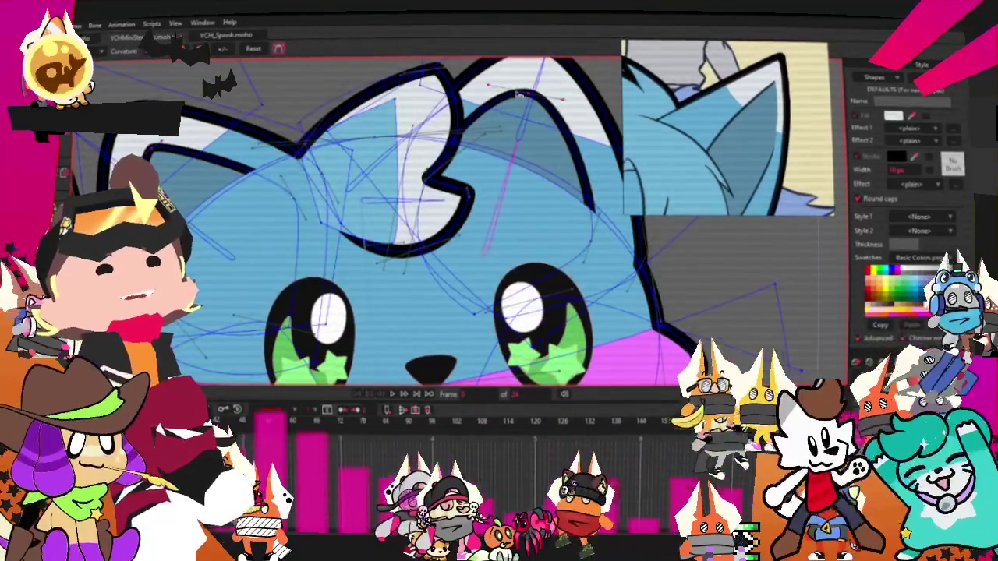
scroll(376, 376, "down", 3)
key("t")
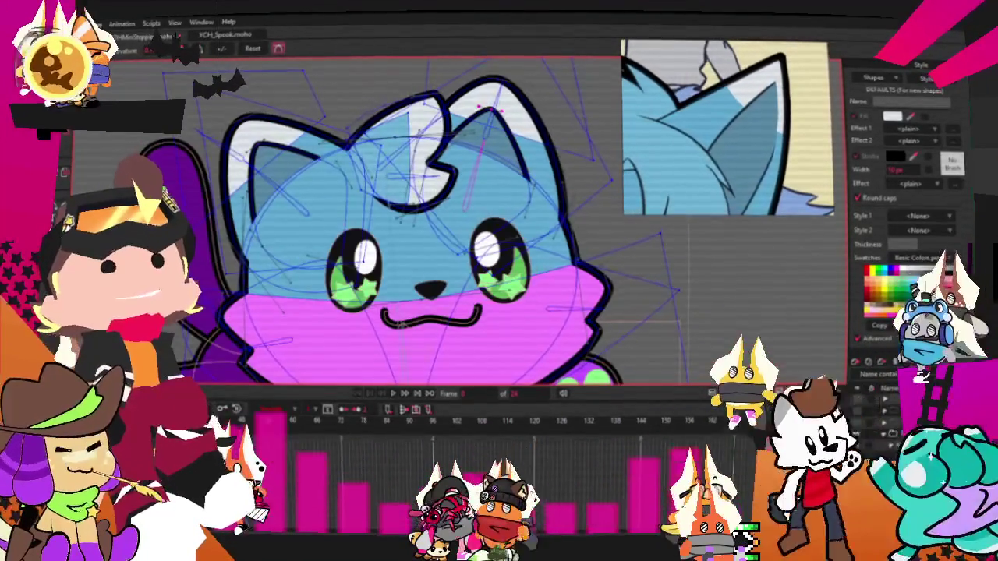
scroll(377, 376, "up", 3)
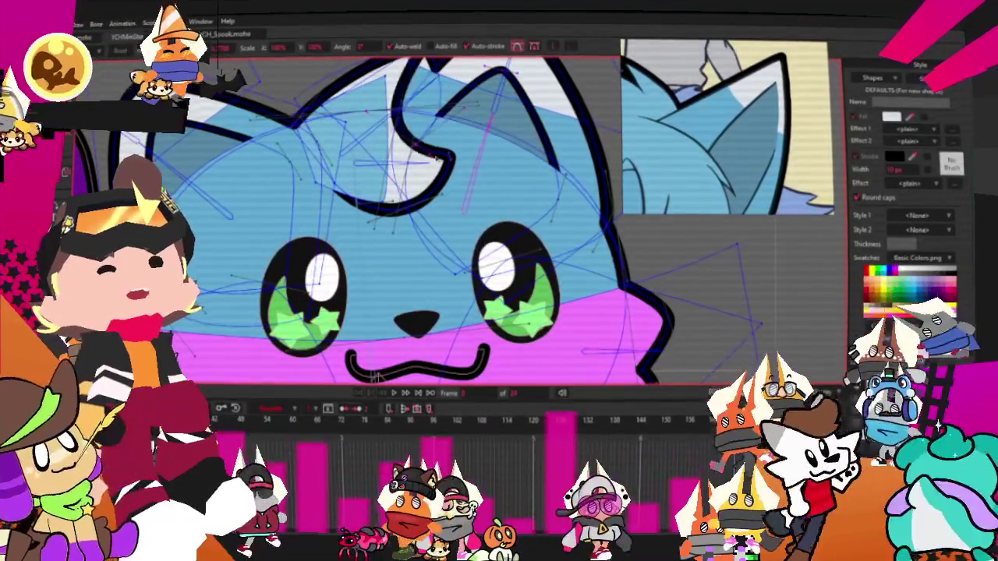
scroll(421, 144, "up", 2)
scroll(421, 144, "up", 2)
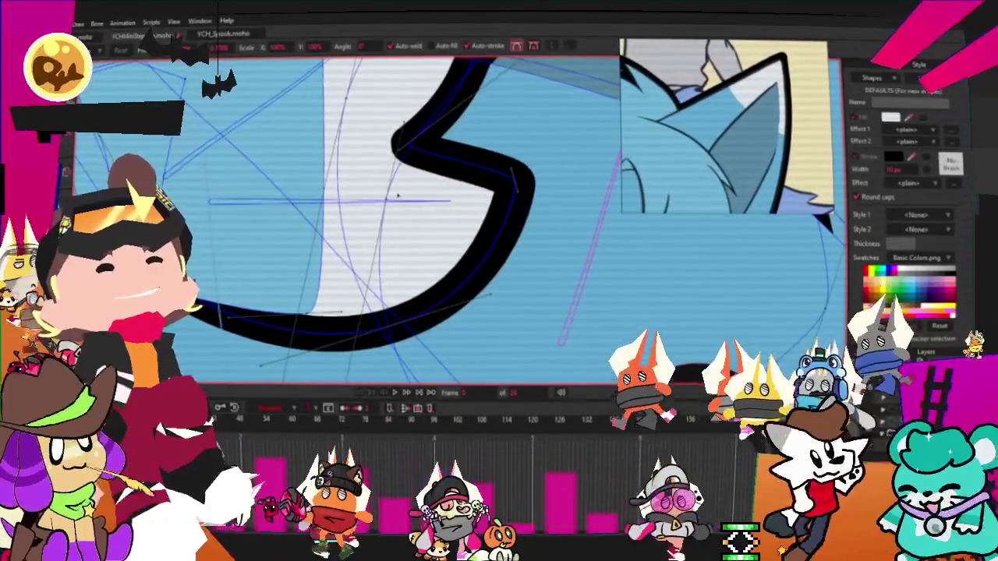
scroll(491, 210, "down", 3)
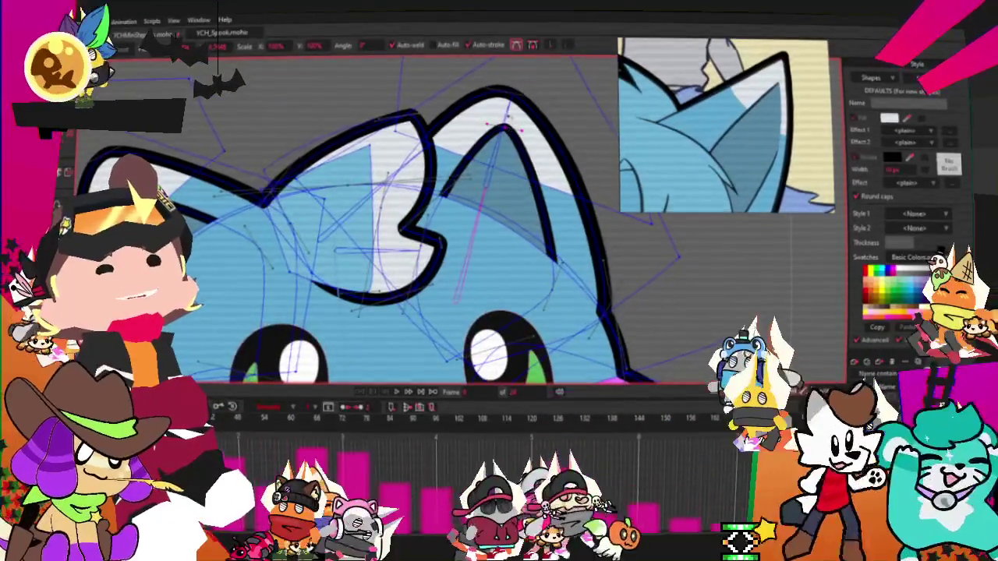
scroll(534, 117, "down", 2)
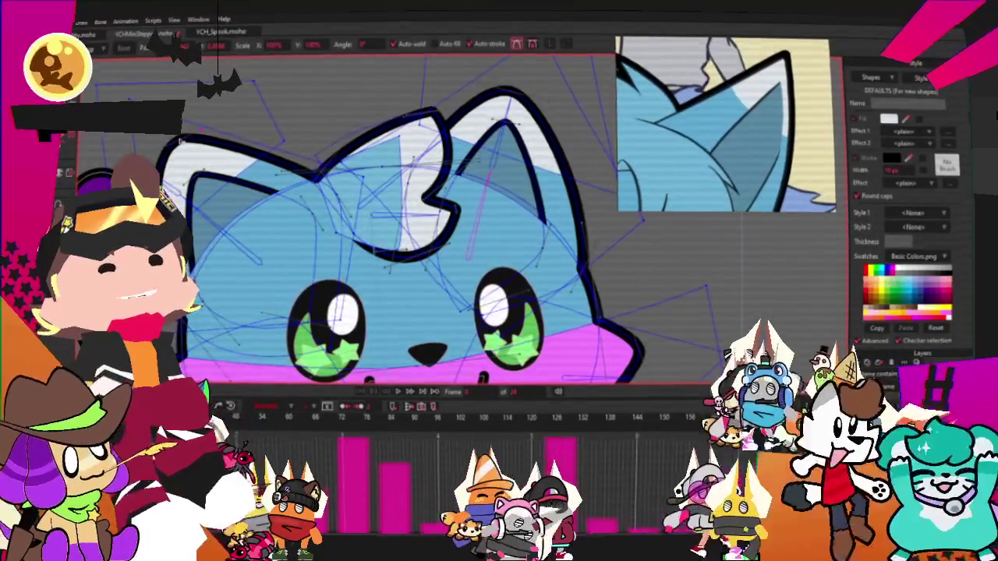
scroll(388, 151, "down", 1)
scroll(388, 152, "down", 2)
scroll(388, 152, "down", 2)
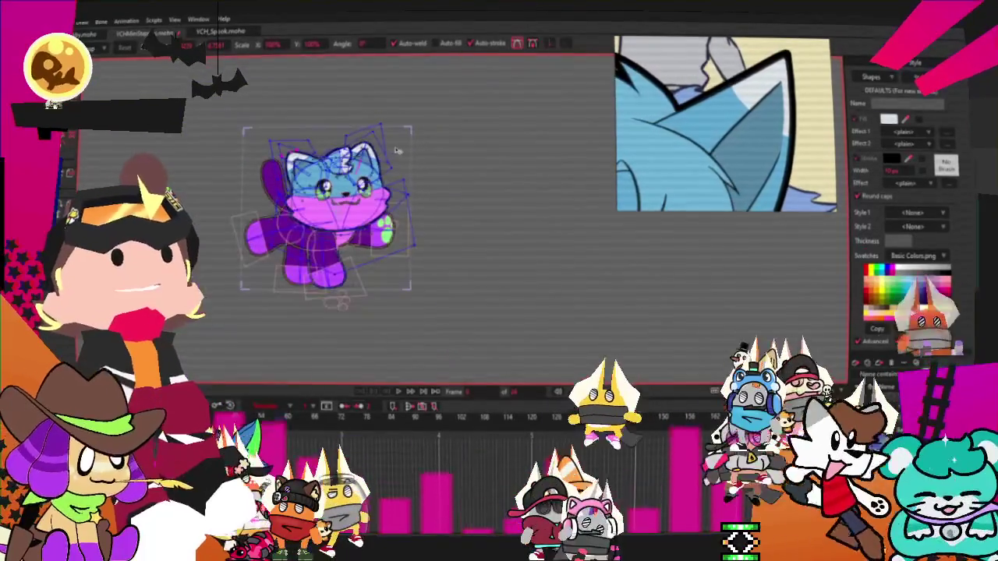
scroll(388, 152, "up", 3)
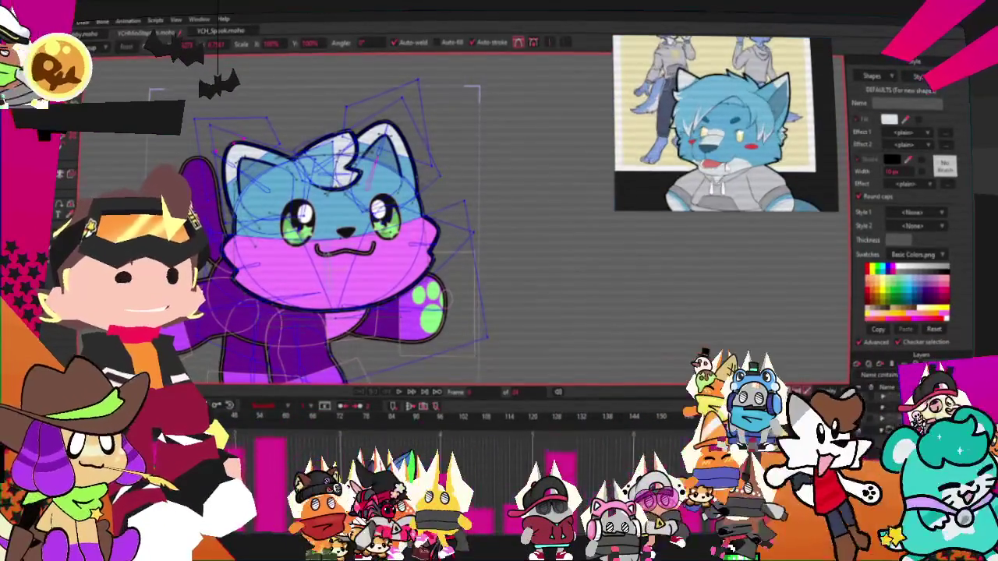
scroll(211, 211, "up", 1)
- Deselect the now-white muzzle and return to Transform Points
key("q")
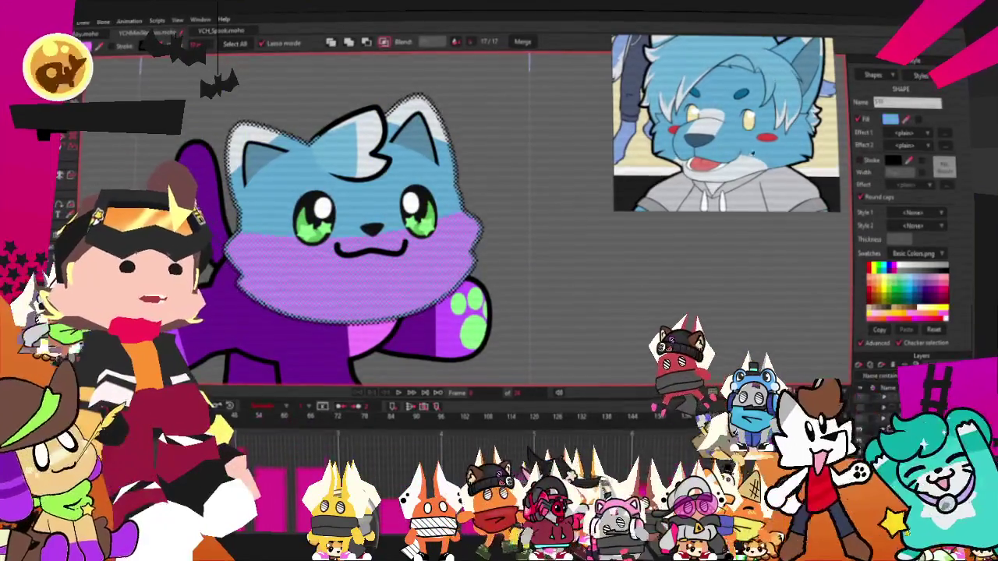
key("ctrl+d")
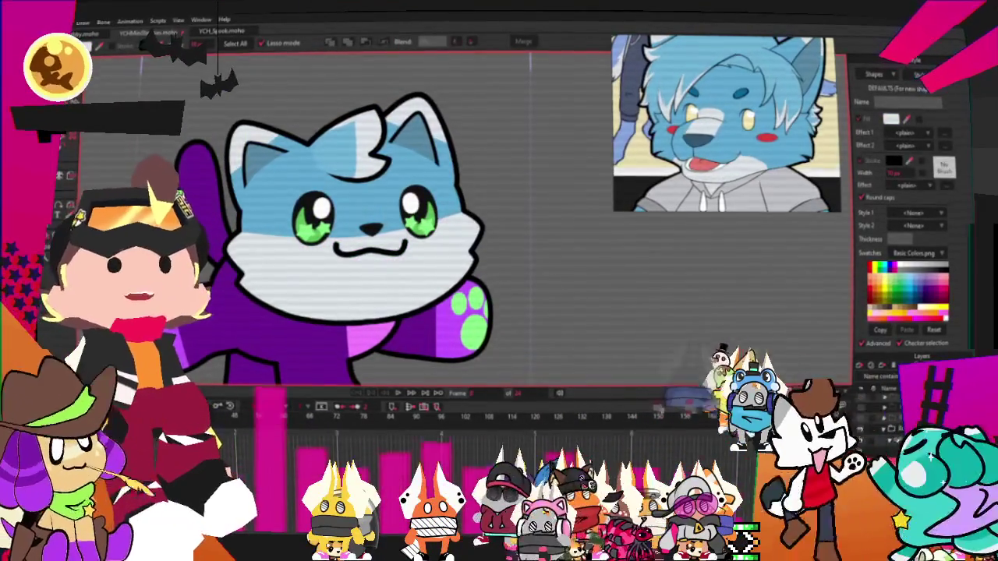
key("t")
- Zoom in and out around the cat's head to inspect the white muzzle
scroll(327, 218, "up", 2)
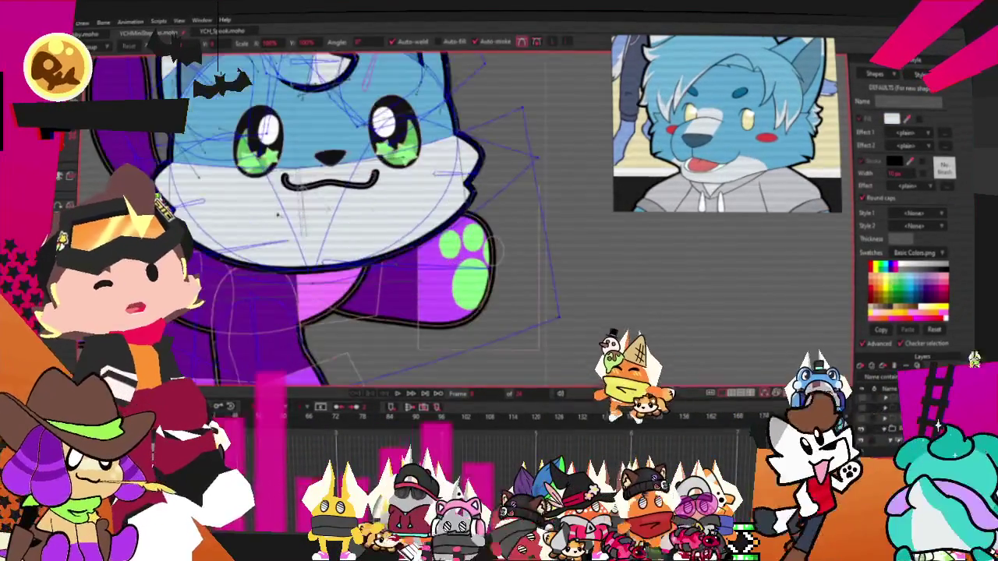
scroll(327, 219, "up", 3)
scroll(328, 218, "down", 4)
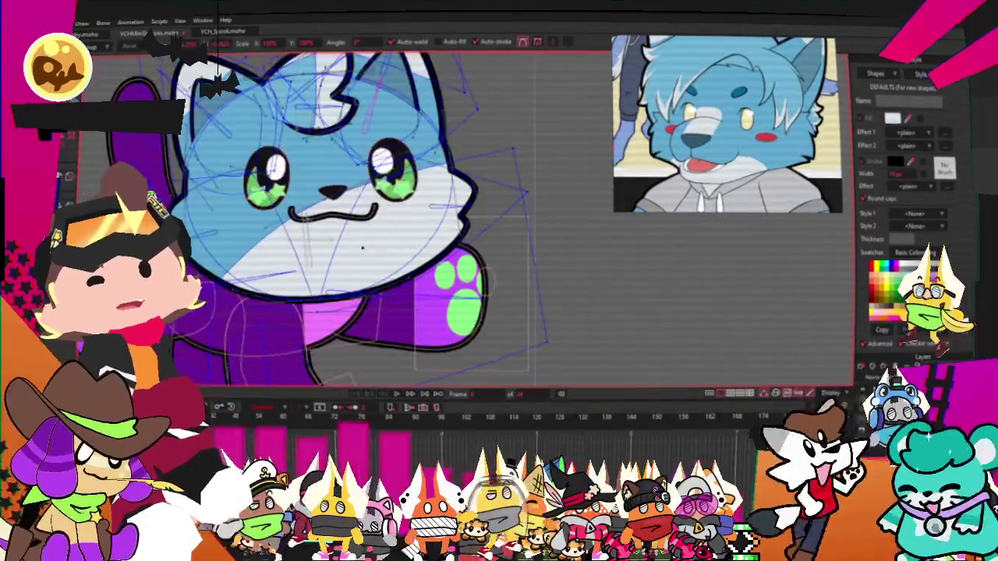
scroll(338, 170, "up", 2)
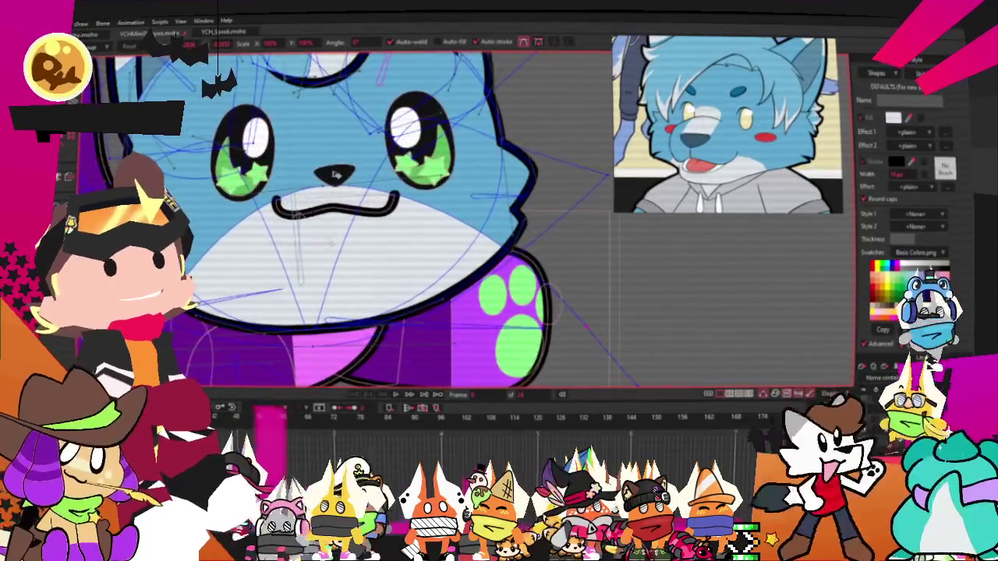
scroll(338, 169, "down", 3)
scroll(331, 187, "up", 3)
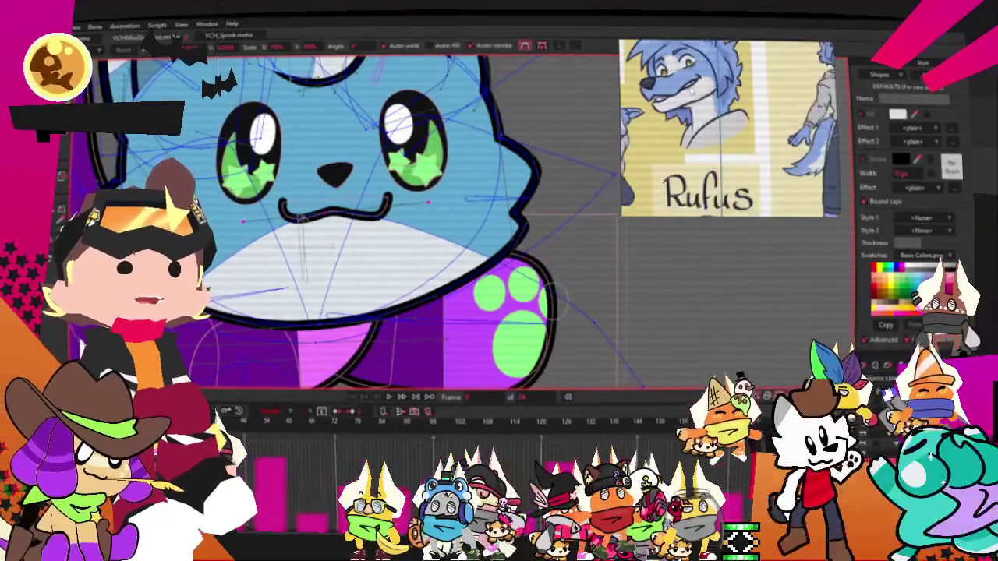
scroll(310, 201, "up", 2)
scroll(199, 331, "down", 2)
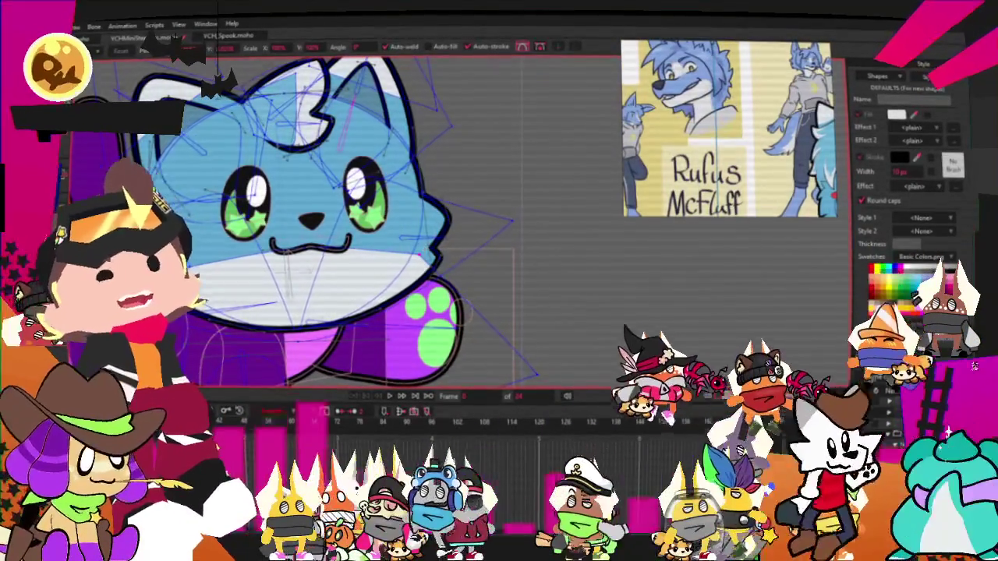
scroll(211, 234, "up", 2)
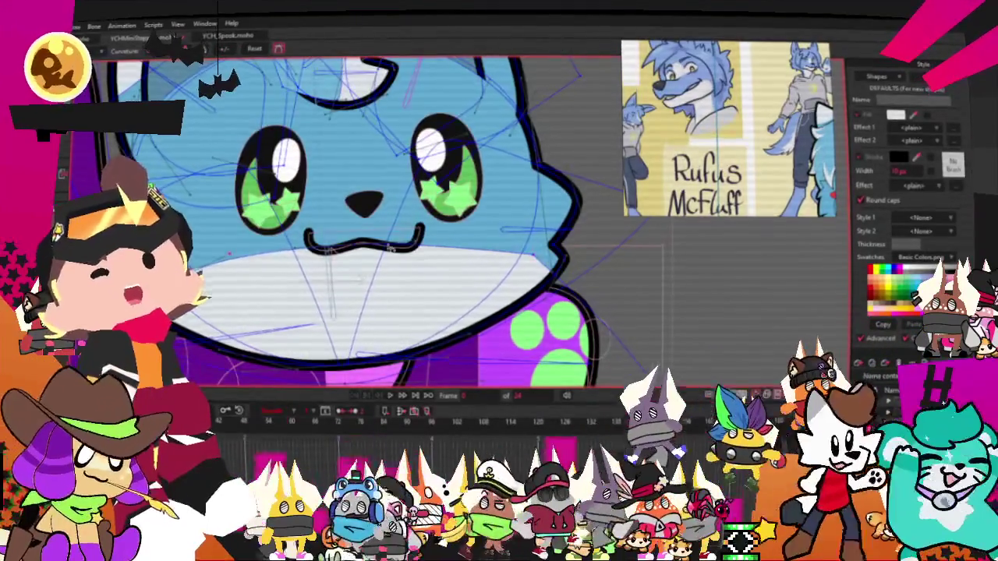
scroll(475, 273, "up", 2)
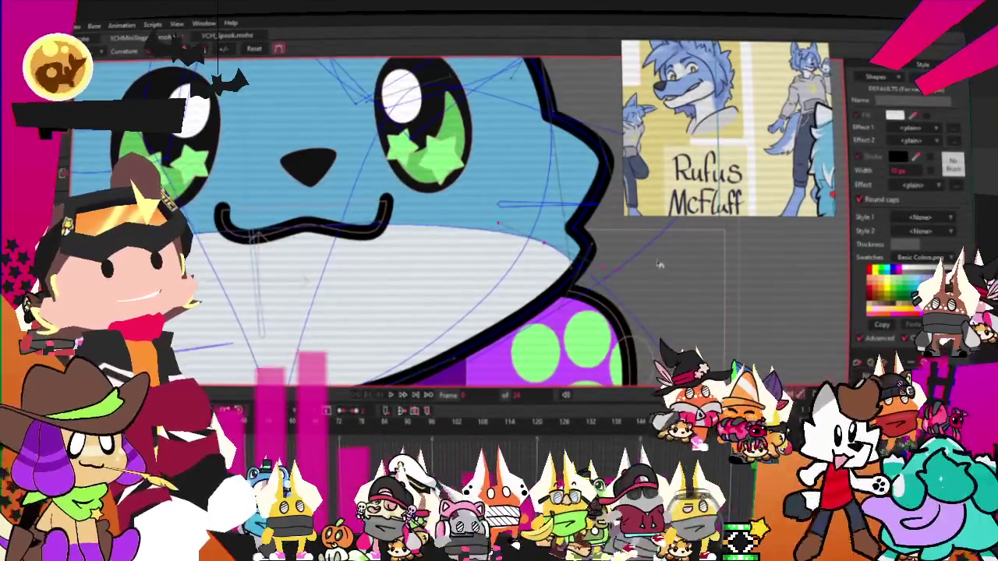
scroll(380, 295, "down", 2)
scroll(350, 257, "up", 1)
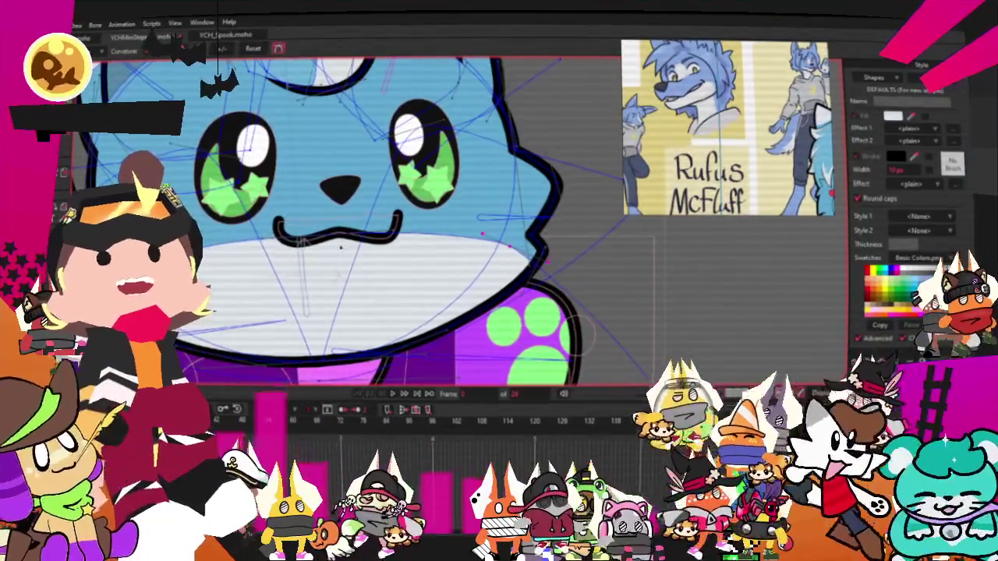
scroll(340, 248, "down", 2)
scroll(347, 241, "up", 1)
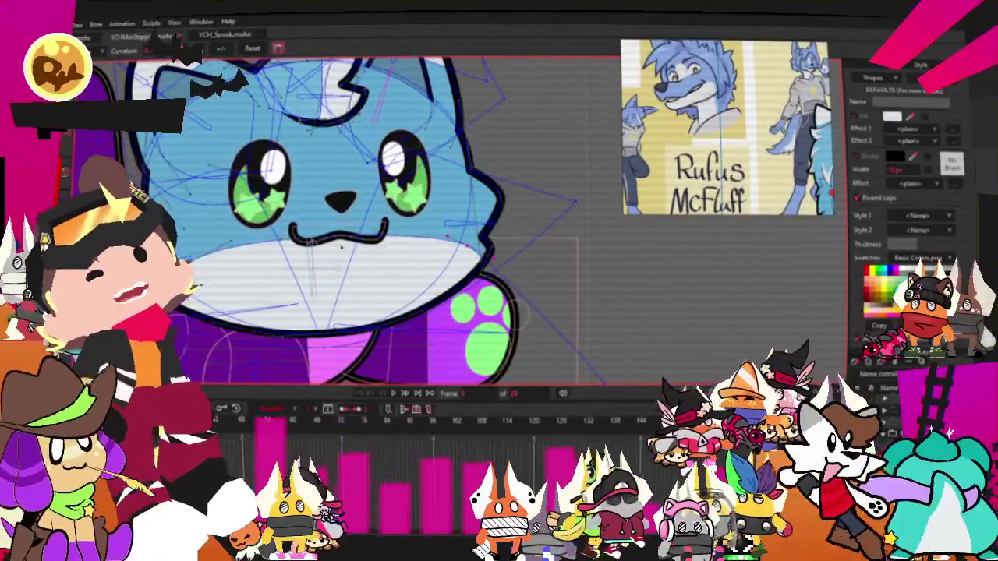
key("t")
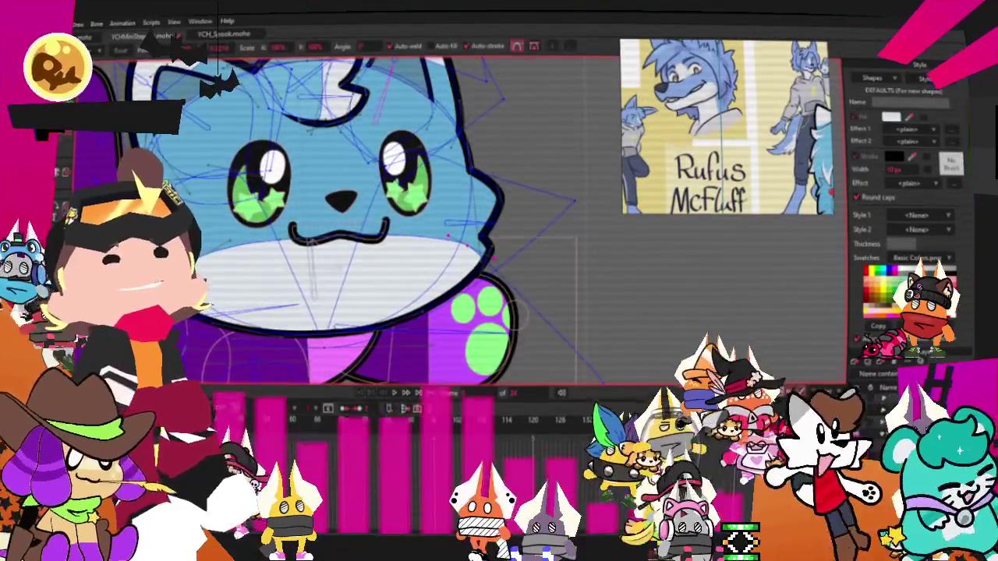
scroll(230, 215, "up", 2)
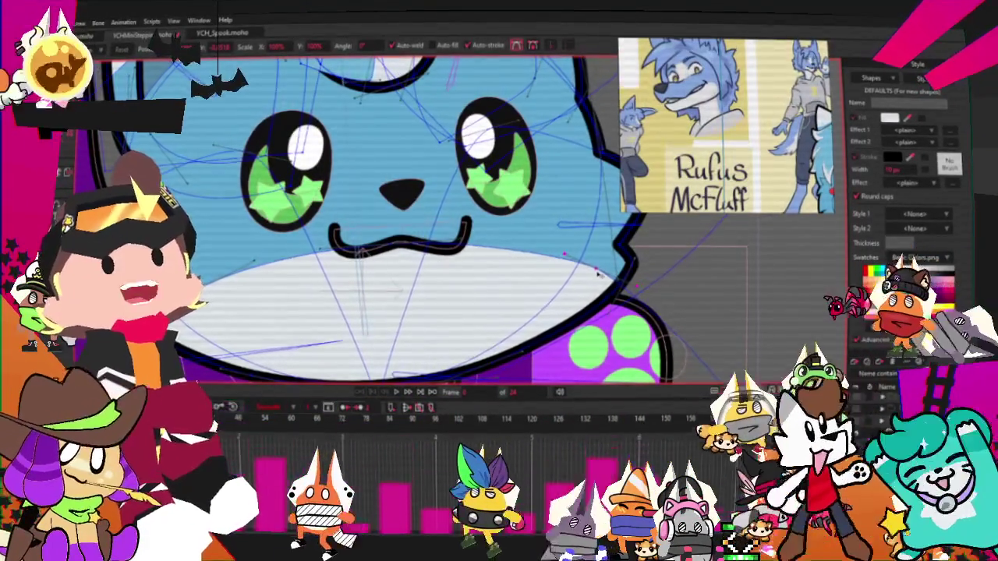
scroll(485, 284, "down", 2)
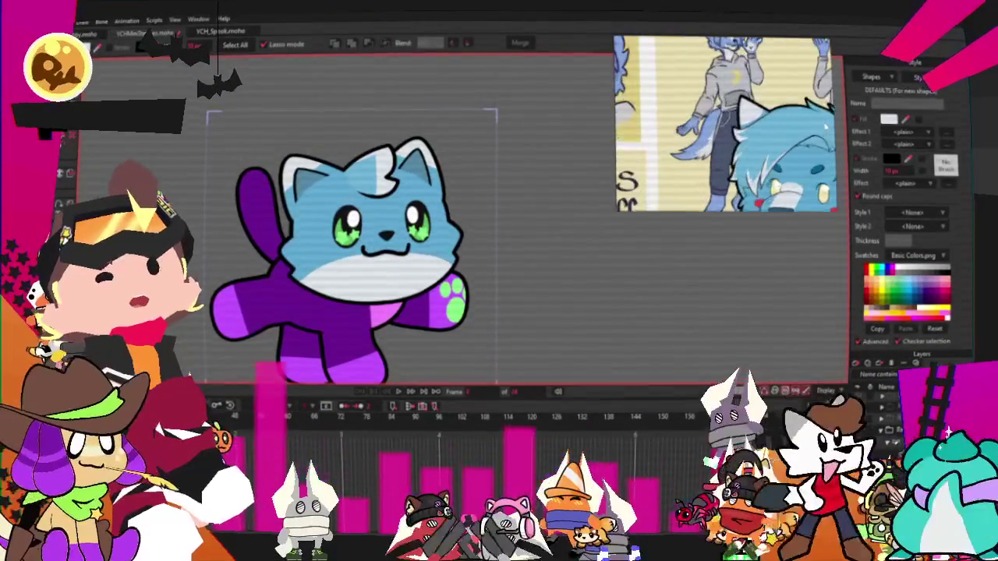
- Drag the blue ear fill's tip point to reshape the white ear tip, then zoom out
scroll(464, 187, "up", 5)
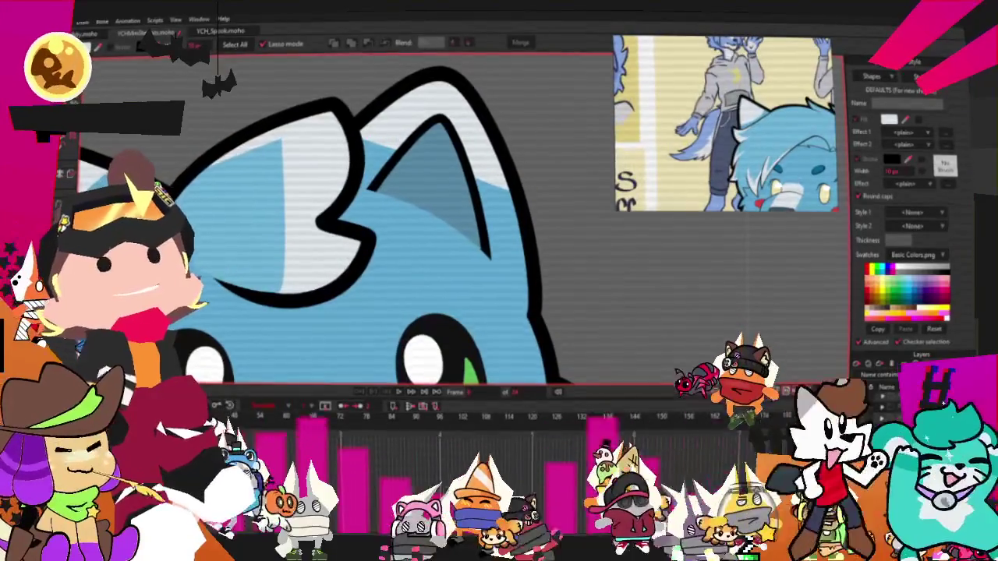
key("a")
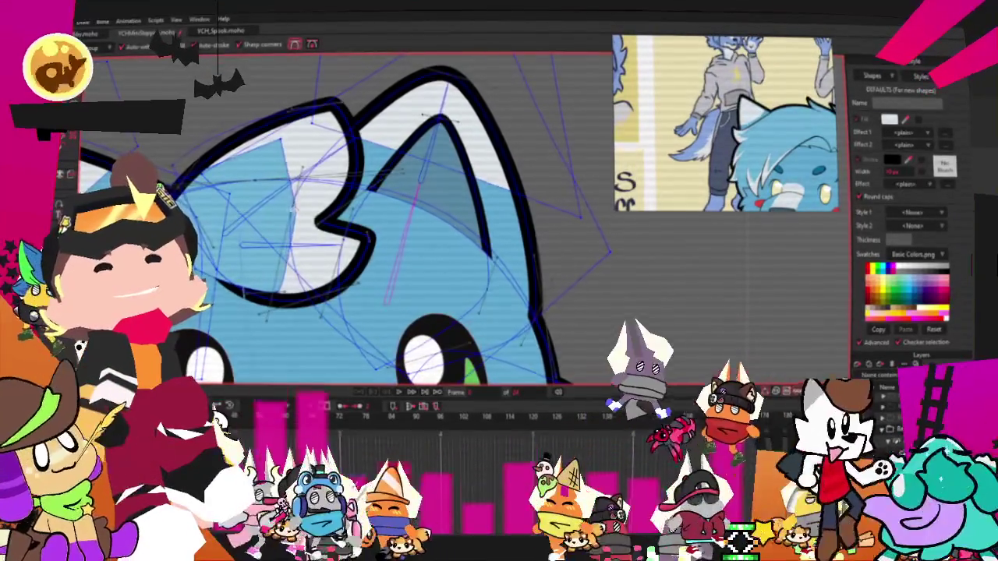
scroll(287, 243, "up", 3)
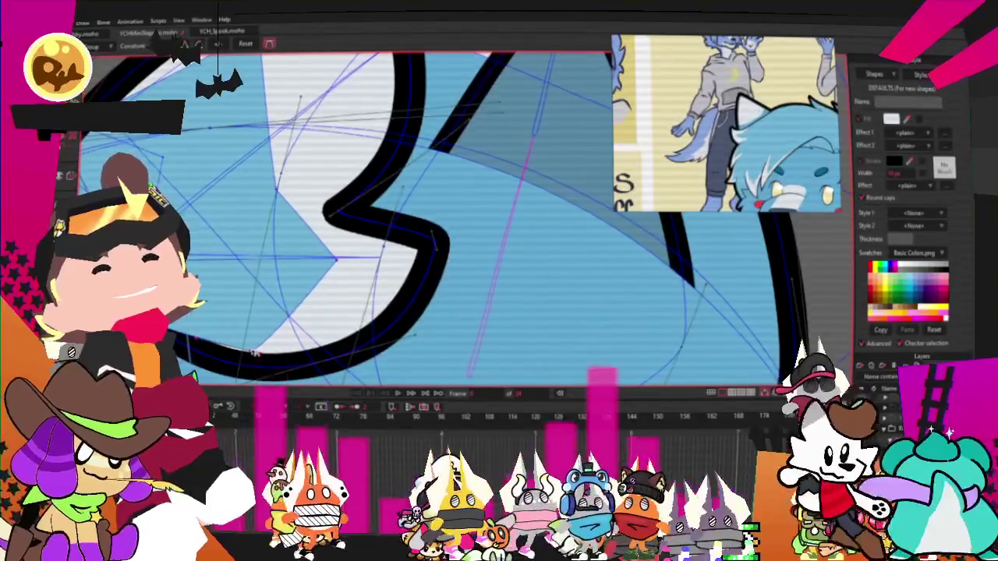
scroll(393, 185, "down", 3)
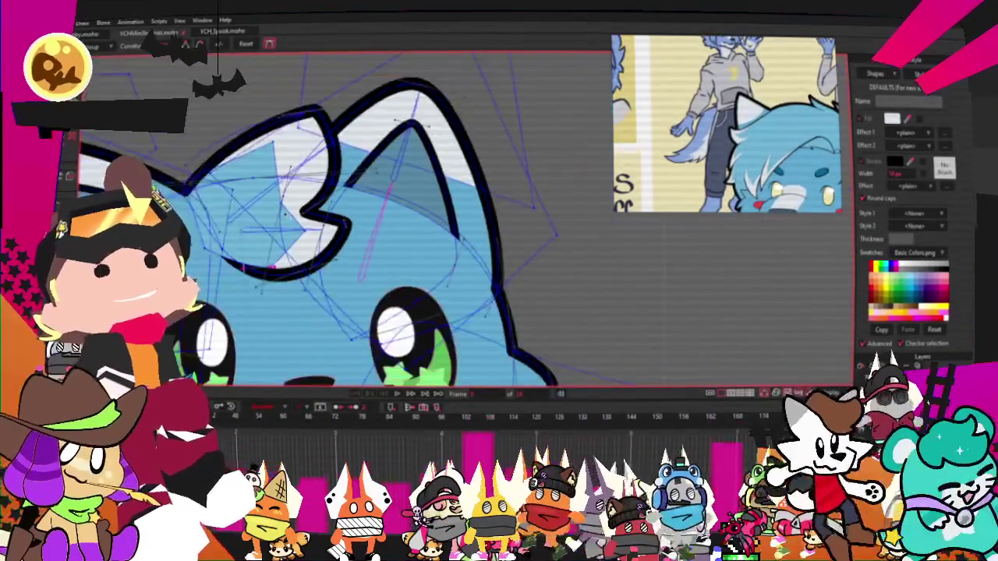
scroll(394, 185, "up", 3)
scroll(393, 186, "up", 2)
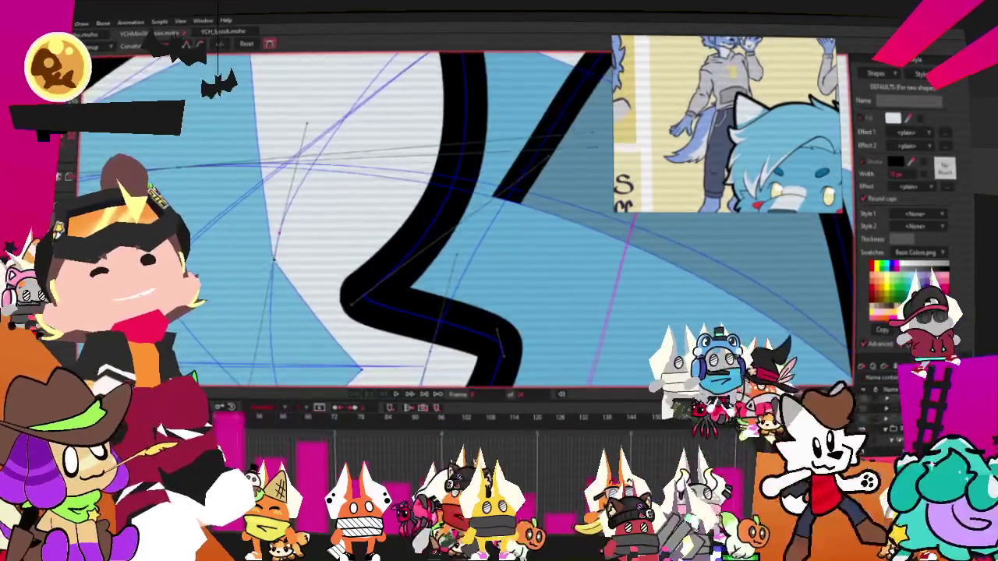
scroll(393, 186, "down", 1)
key("t")
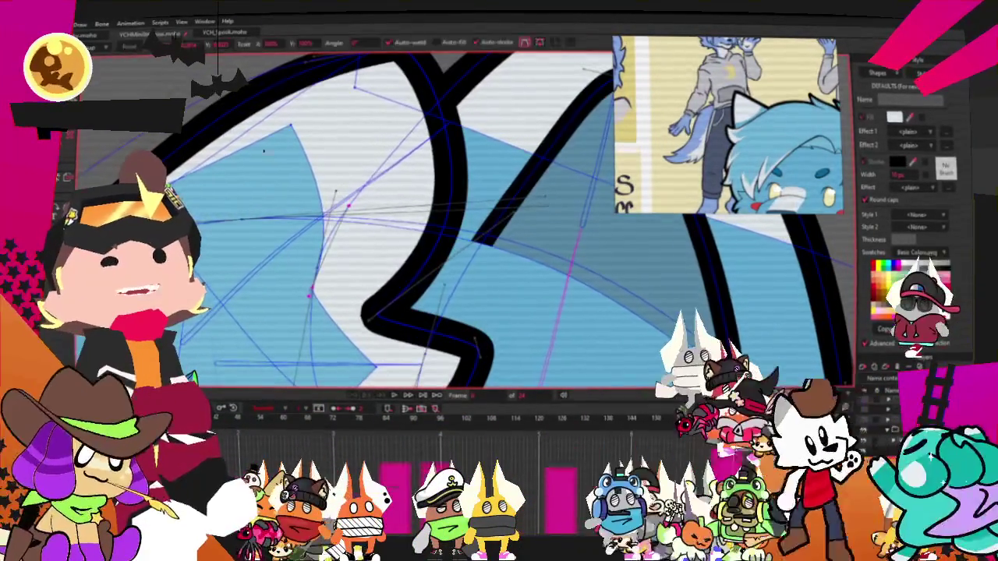
left_click_drag(291, 125, 318, 134)
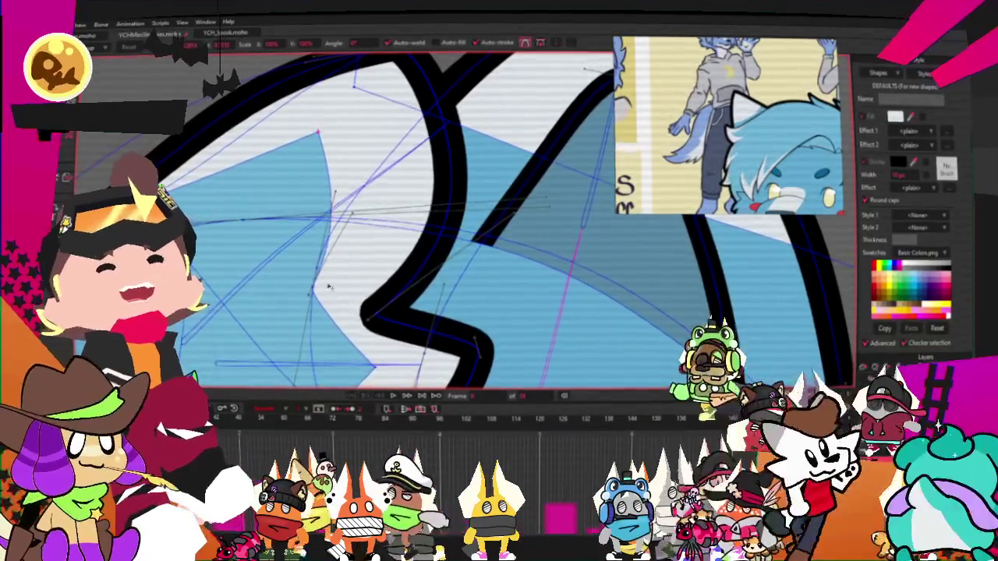
scroll(340, 220, "down", 2)
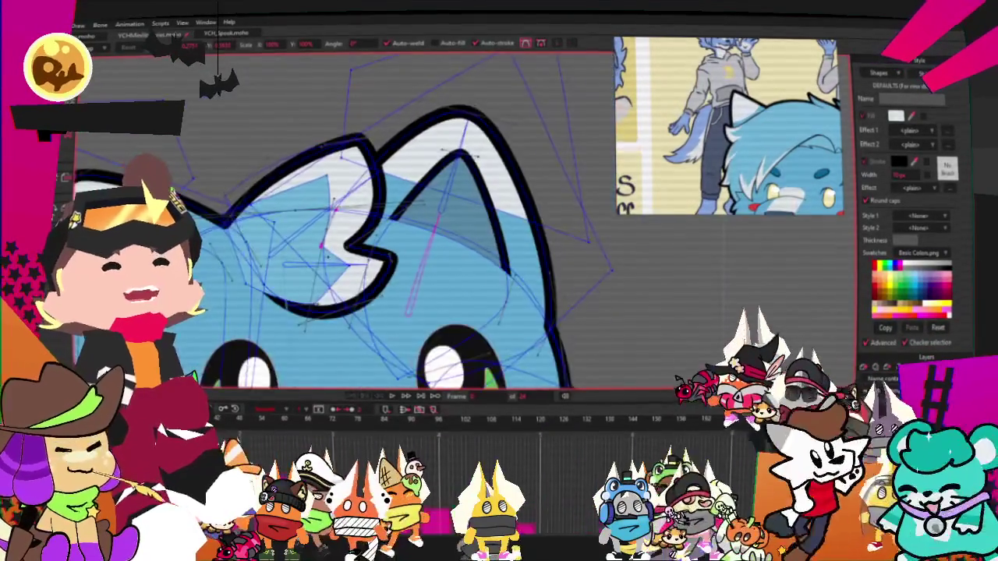
scroll(353, 227, "down", 2)
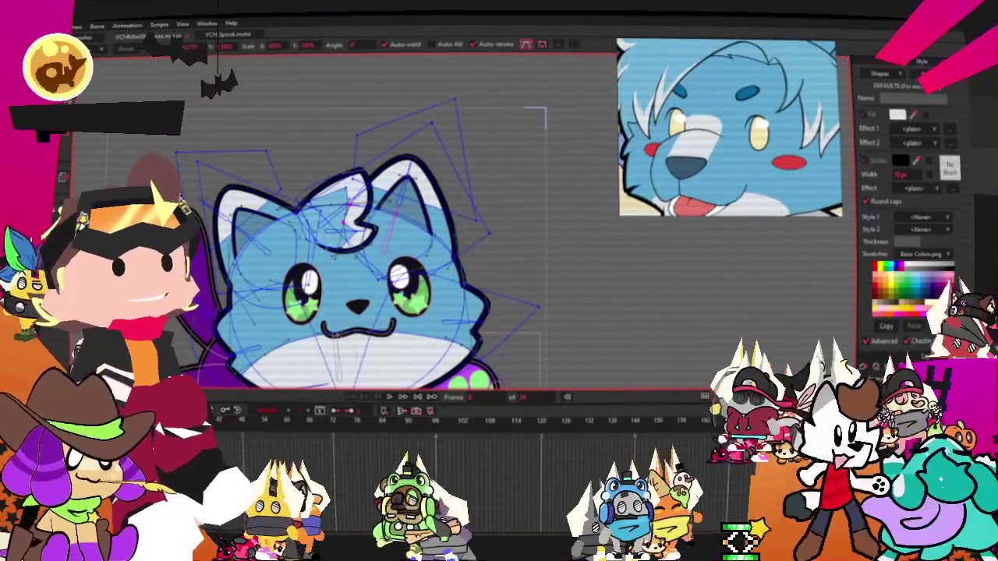
- Change the iris fill from green to golden yellow with the Fill swatch
key("g")
scroll(367, 342, "up", 5)
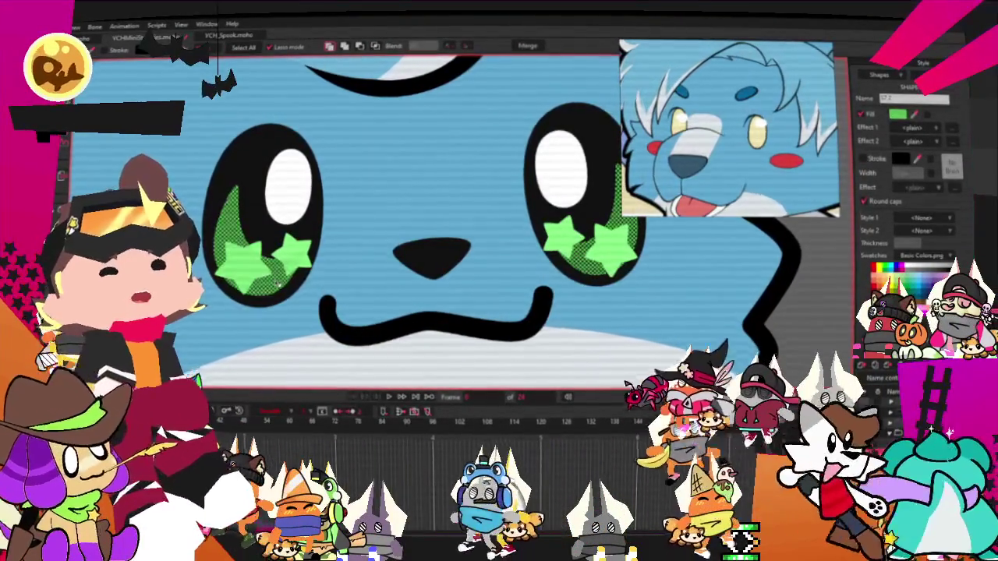
left_click(898, 115)
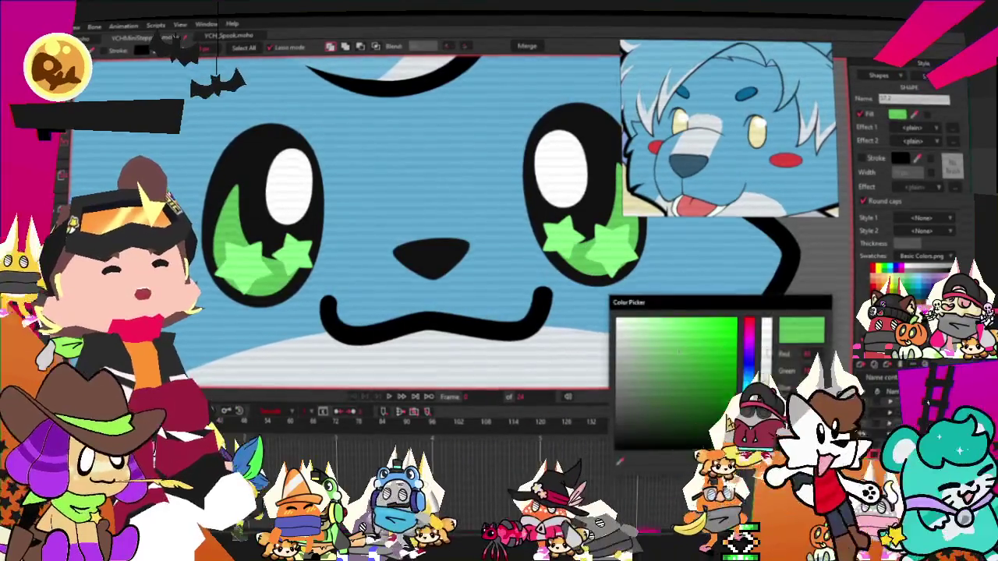
left_click(690, 337)
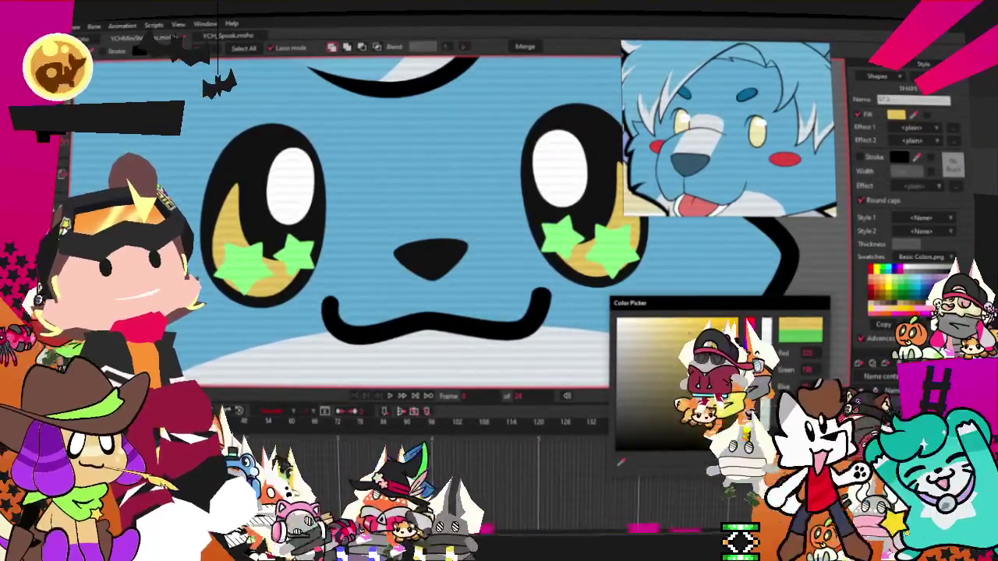
key("Escape")
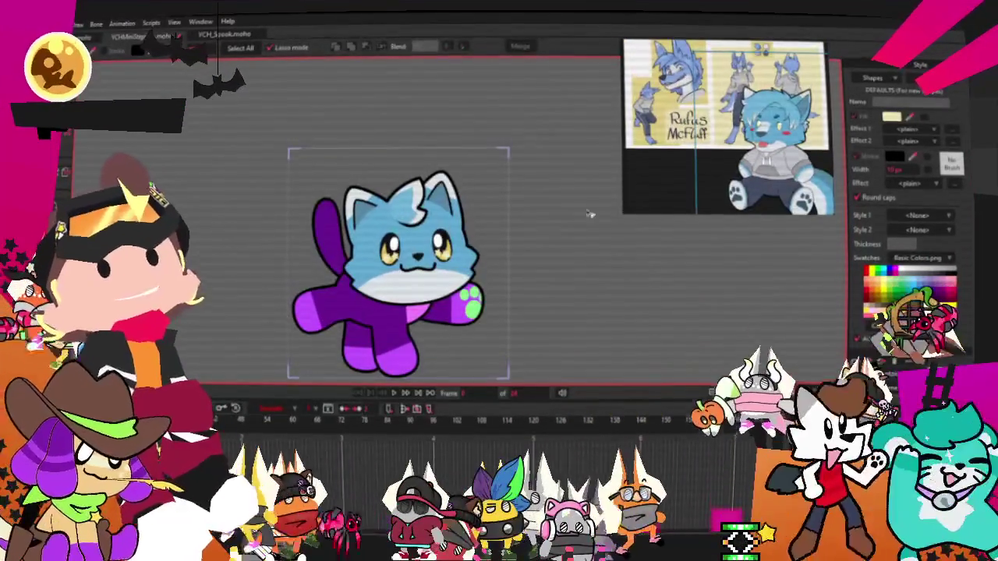
- Pull the tail's outline points outward into a fluffy tuft
scroll(755, 178, "up", 3)
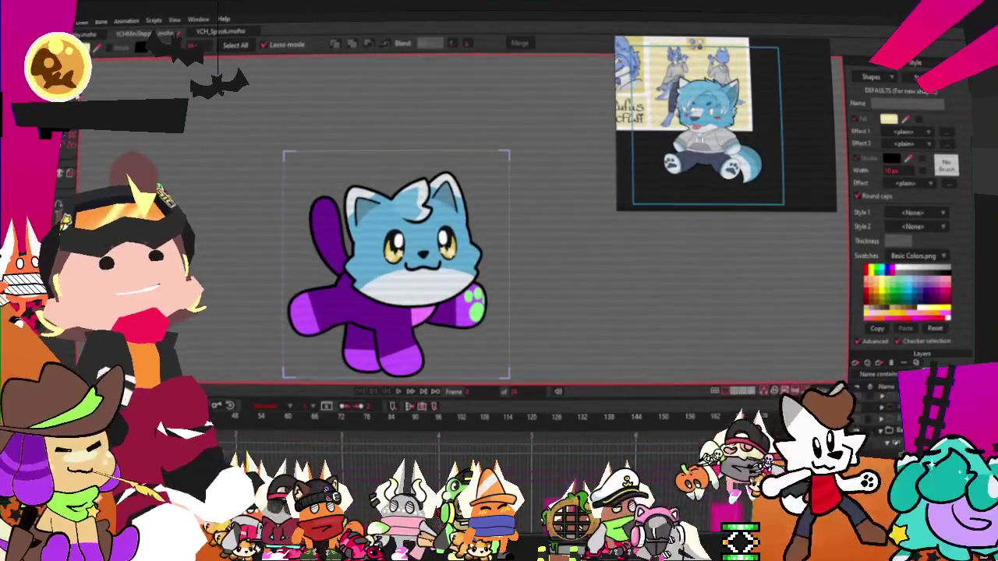
key("a")
scroll(362, 265, "up", 5)
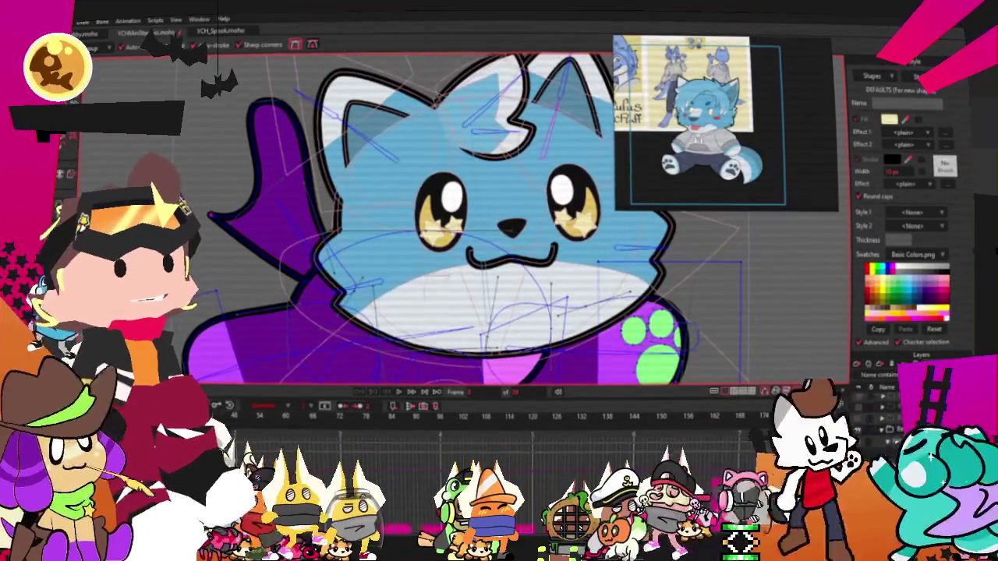
left_click_drag(285, 172, 212, 185)
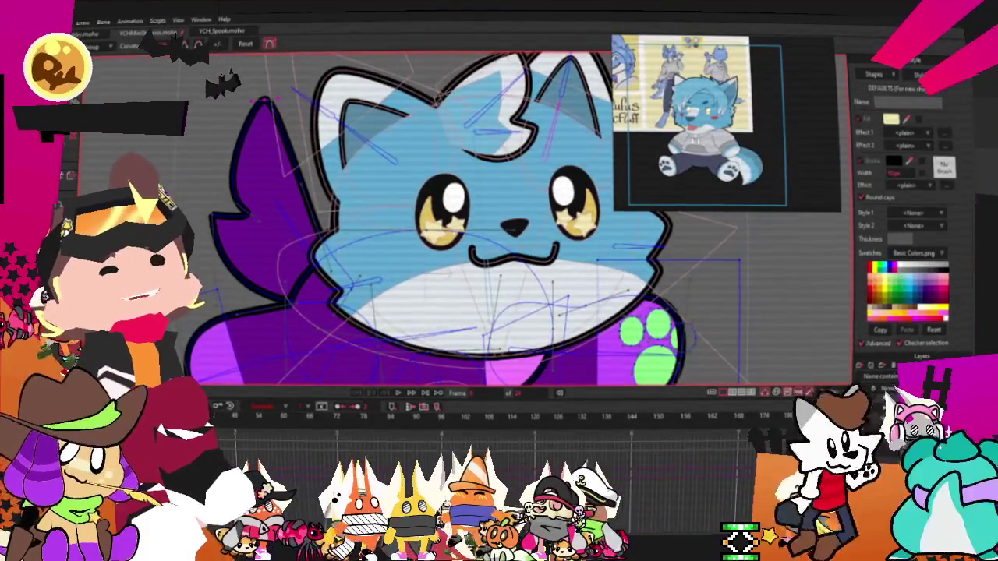
scroll(327, 199, "up", 2)
key("t")
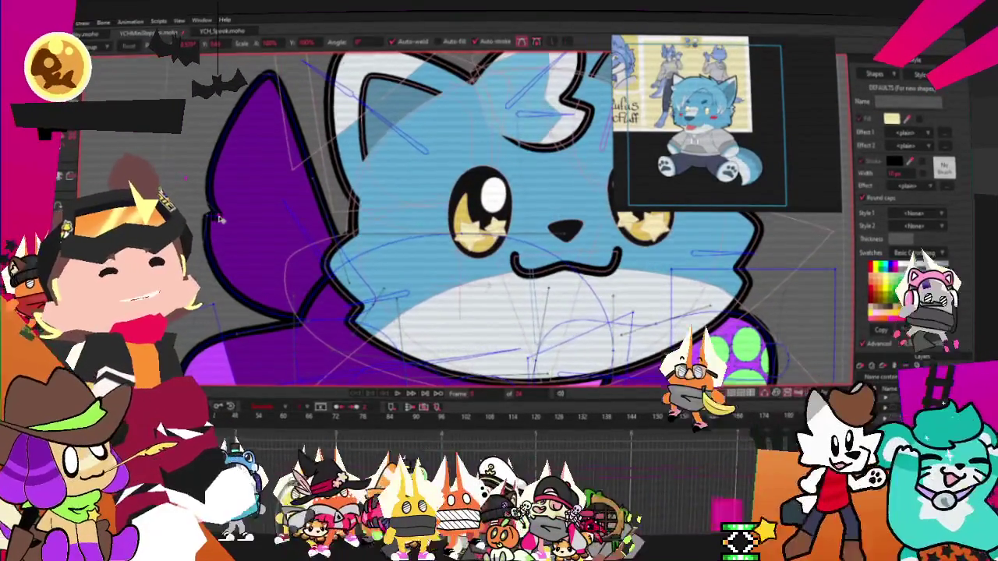
scroll(214, 216, "down", 3)
scroll(248, 238, "up", 3)
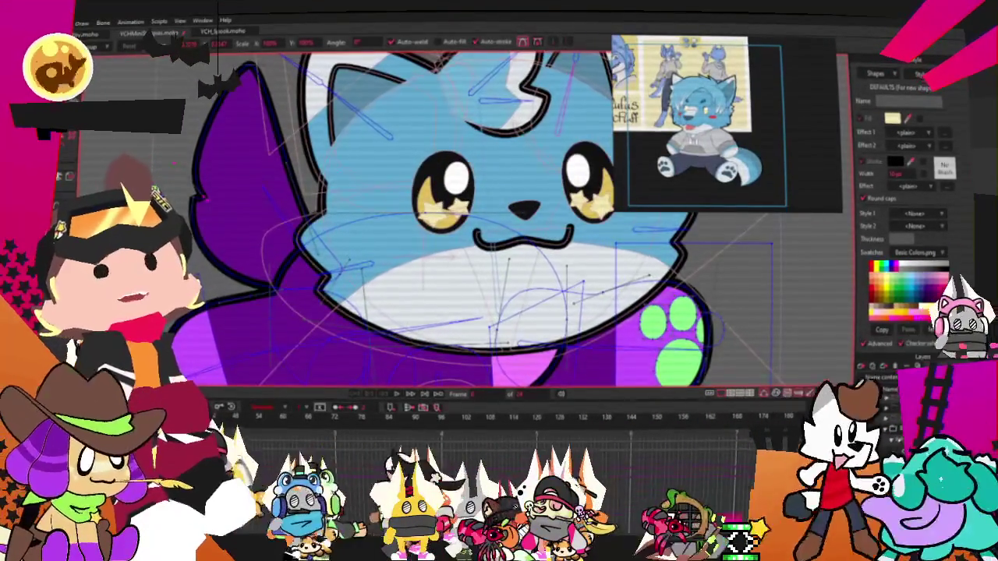
key("g")
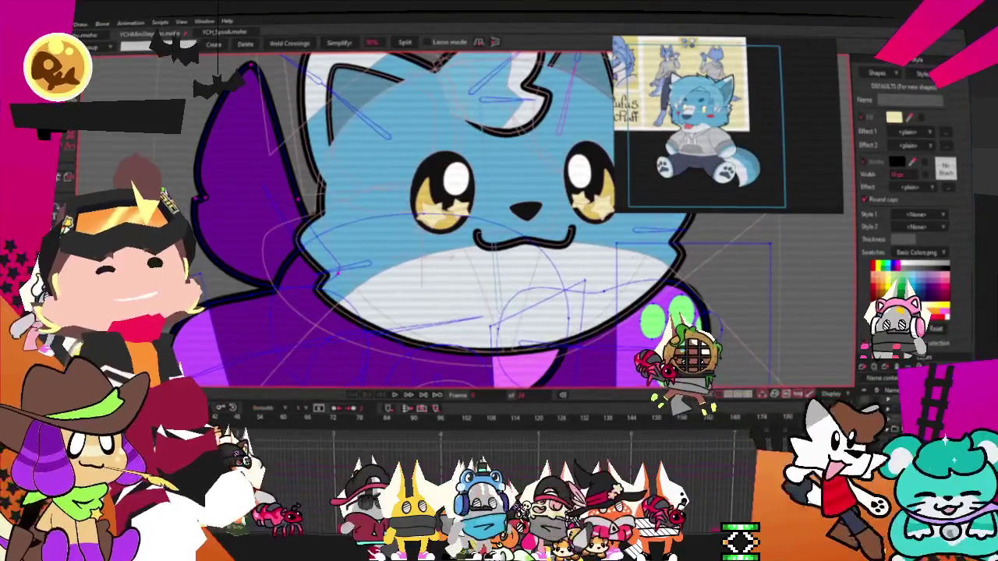
key("t")
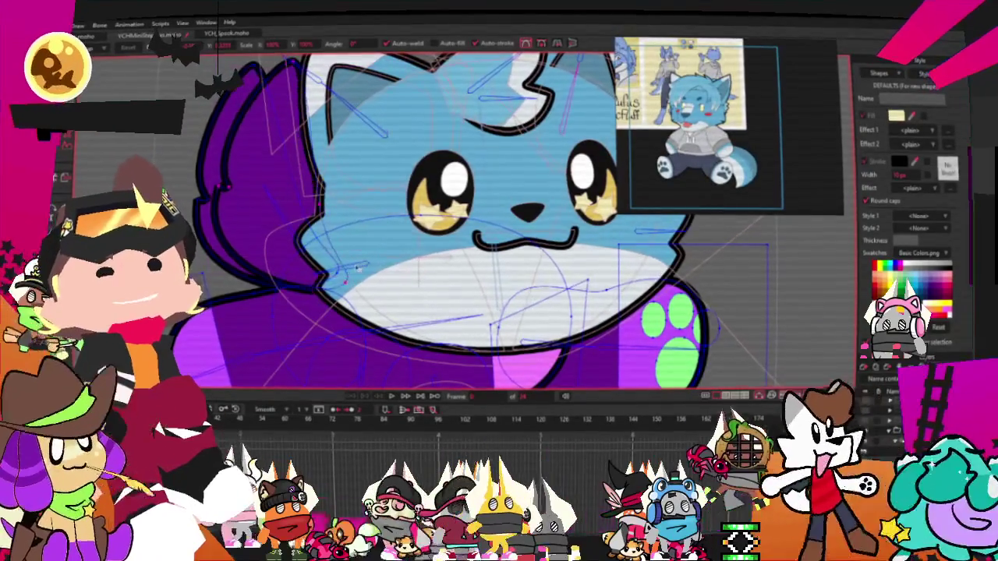
- Enlarge the reference image and select the purple tail's filled shape
key("g")
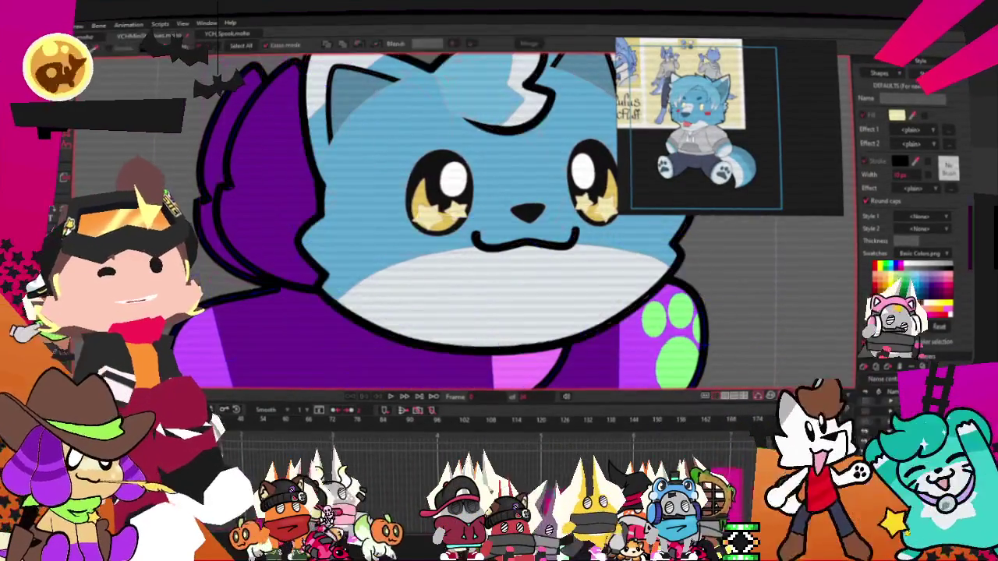
left_click_drag(780, 165, 833, 165)
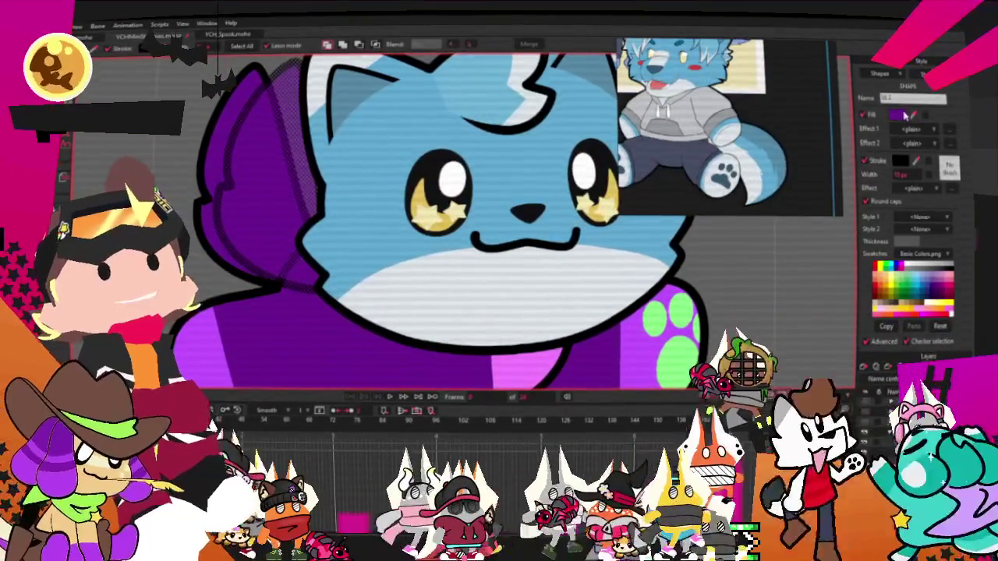
key("ctrl+a")
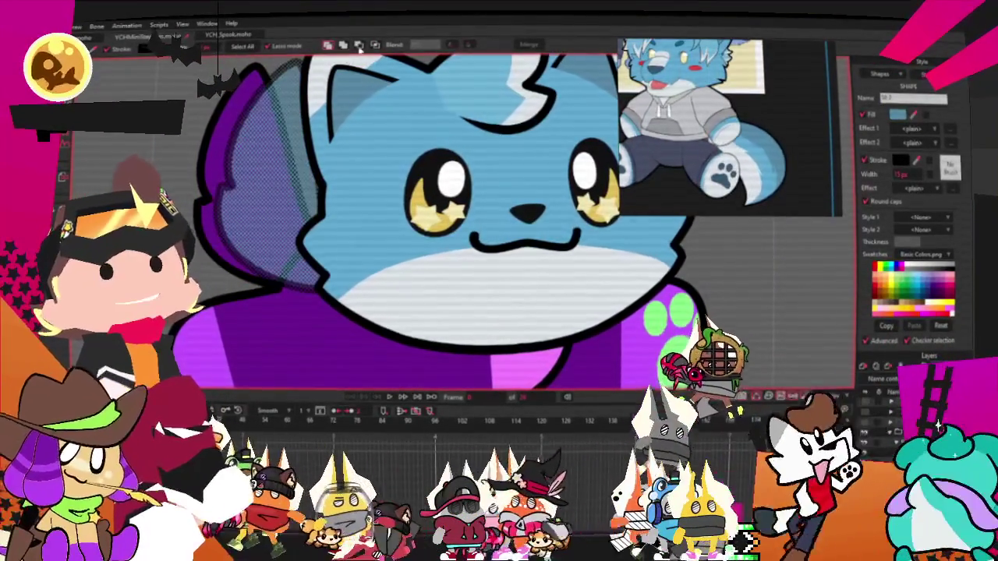
left_click(221, 102)
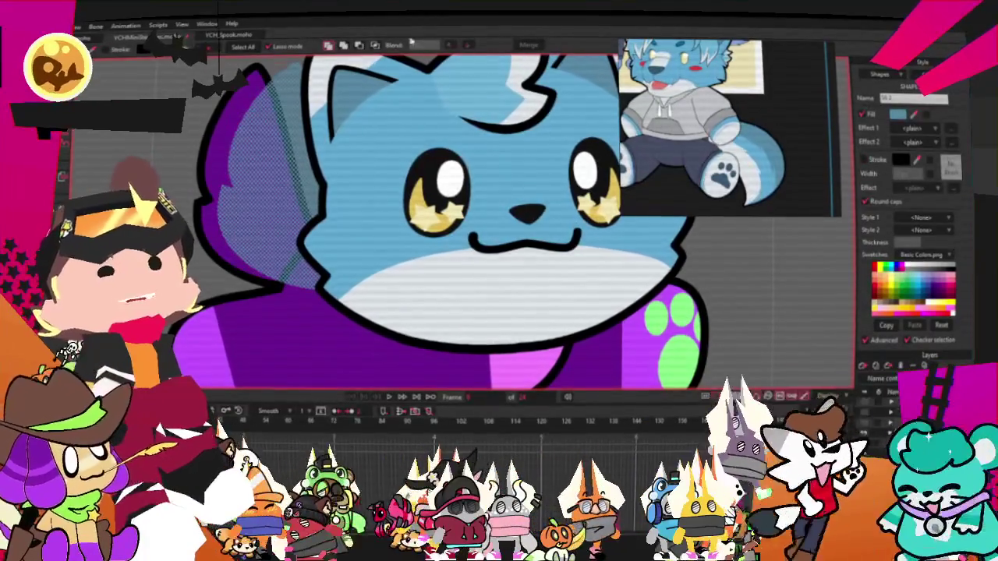
left_click(237, 115)
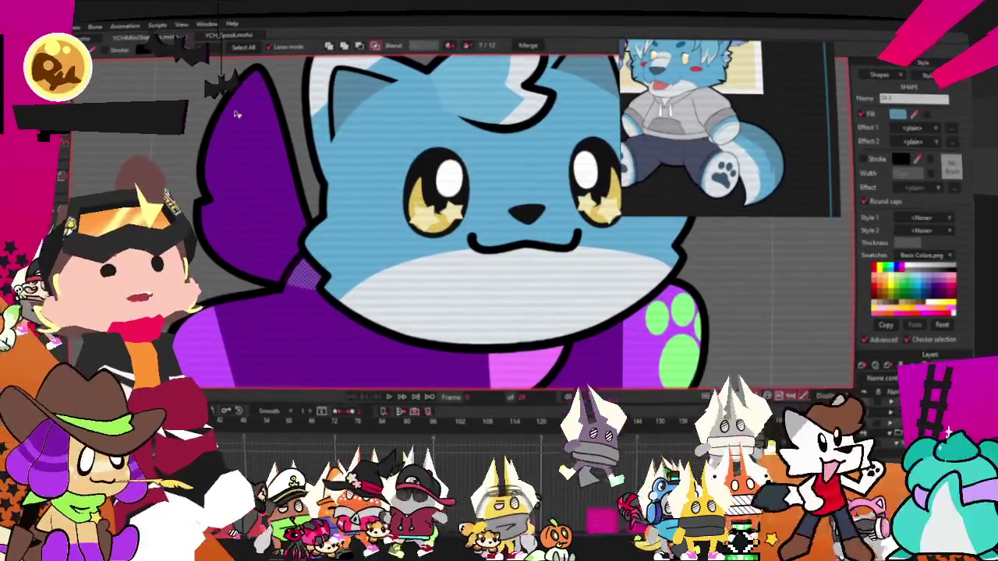
left_click(238, 115)
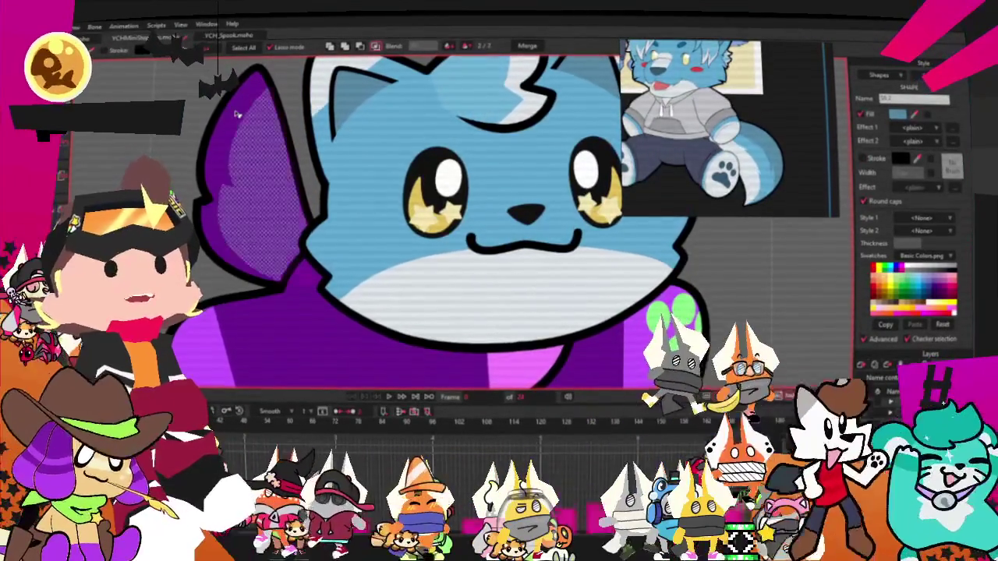
left_click(238, 115)
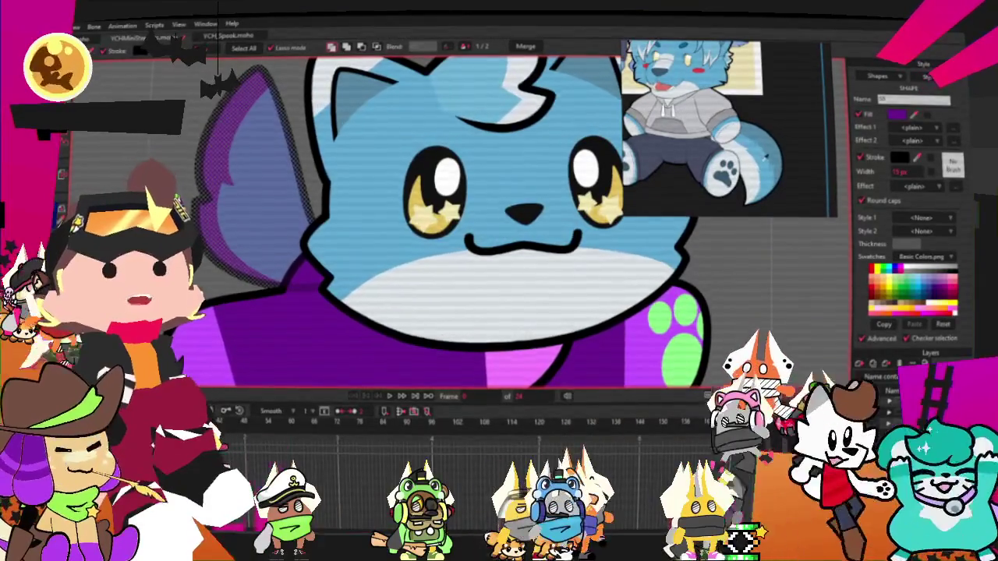
- Recolour the tail blue, deselect it, and select the purple body shape
left_click(119, 155)
left_click(119, 156)
key("t")
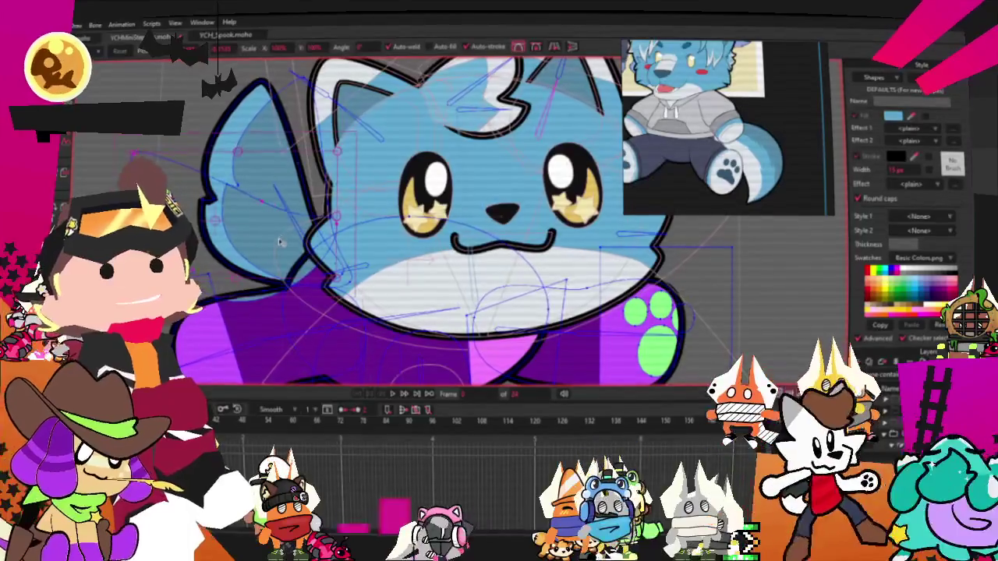
scroll(296, 242, "down", 3)
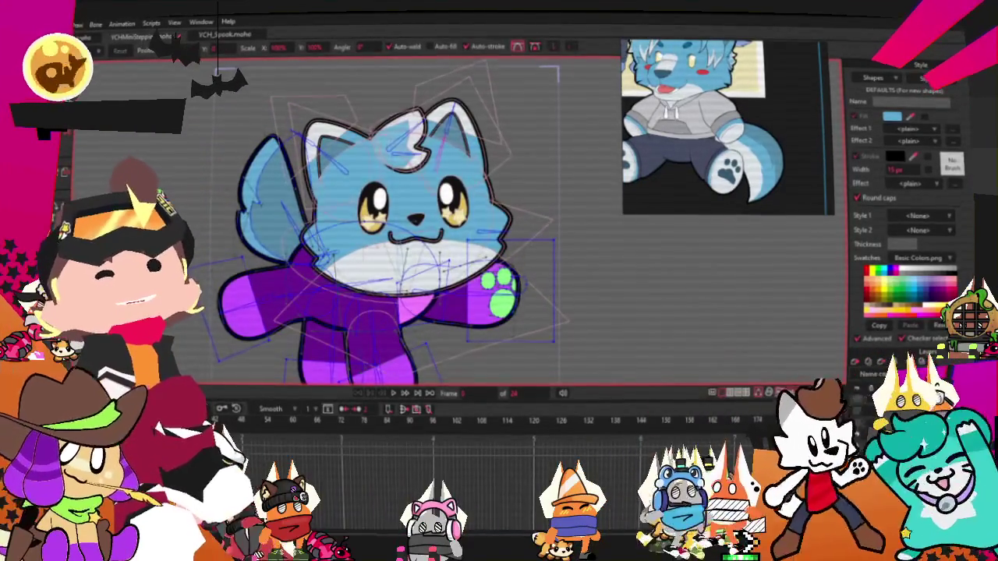
key("g")
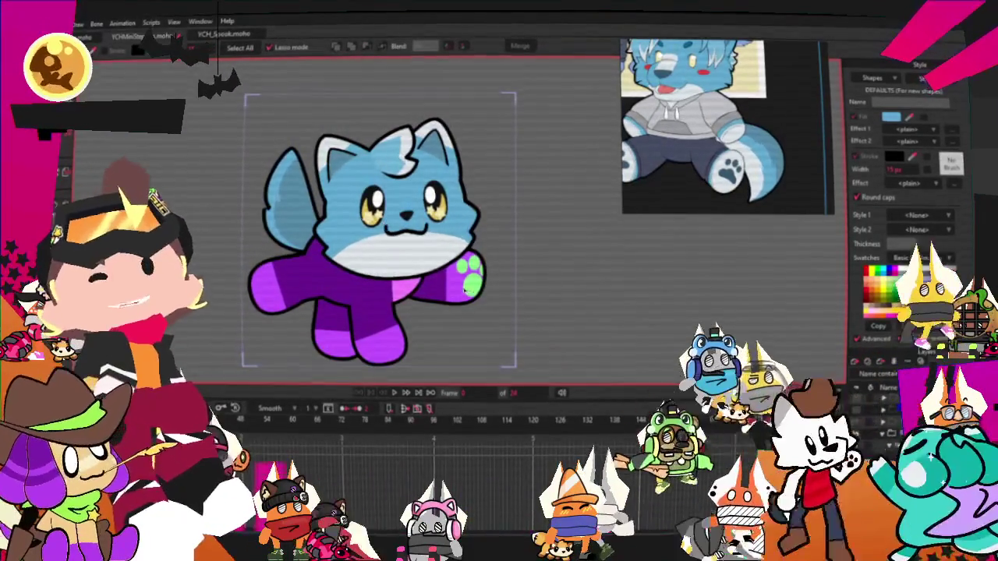
scroll(501, 349, "up", 1)
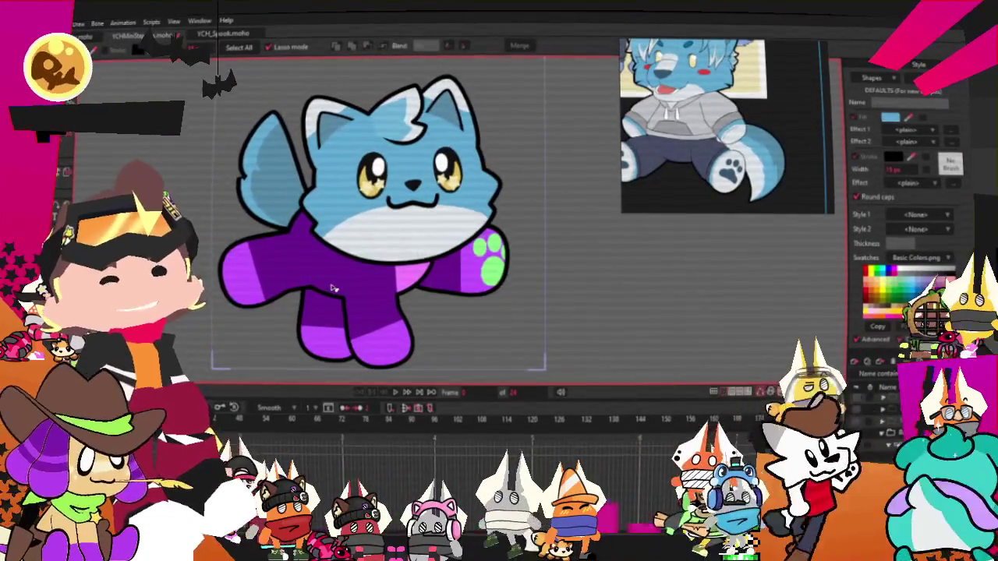
left_click(452, 269)
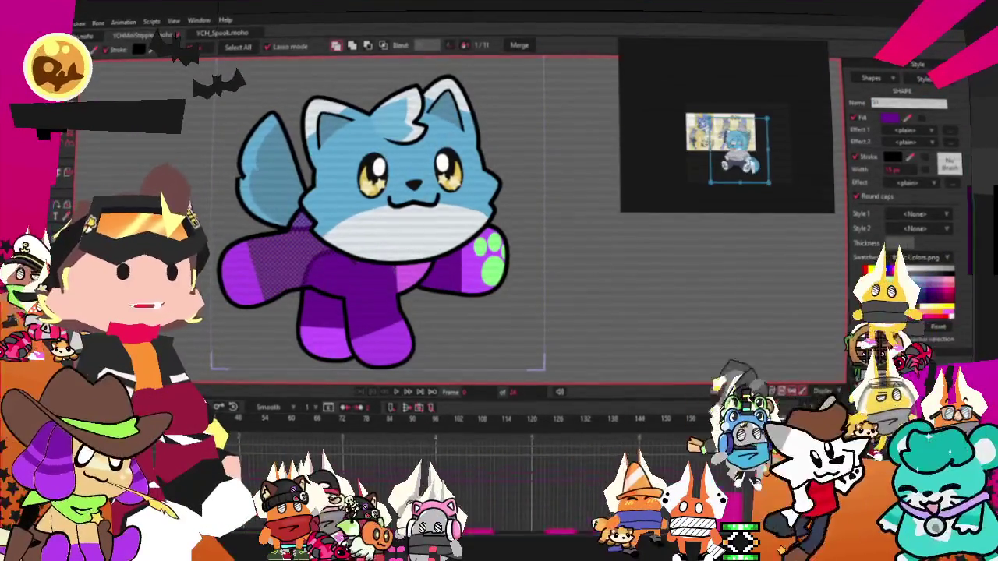
- Recolour the purple body and lower-leg shapes with the blue fur colour
scroll(368, 290, "up", 1)
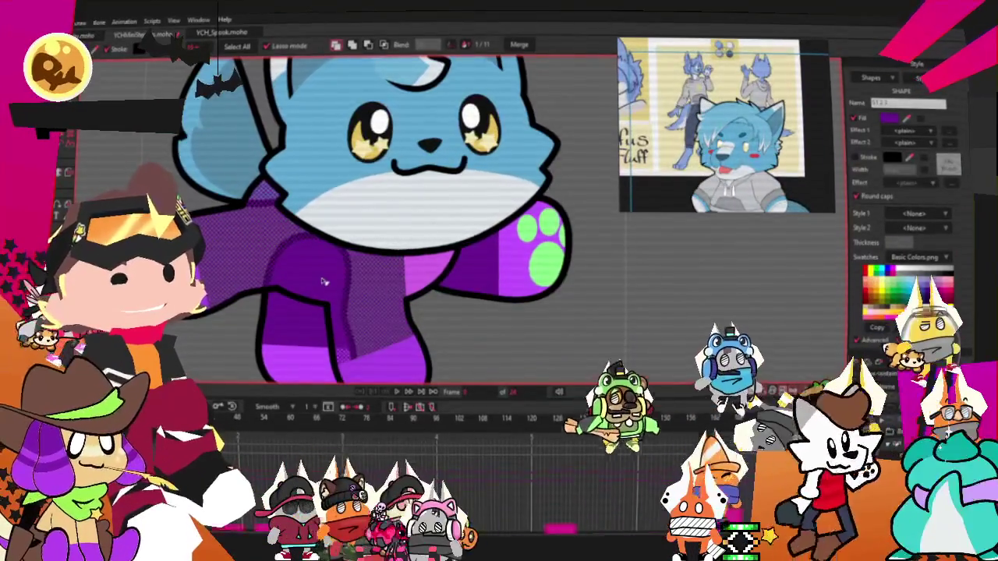
left_click(369, 291)
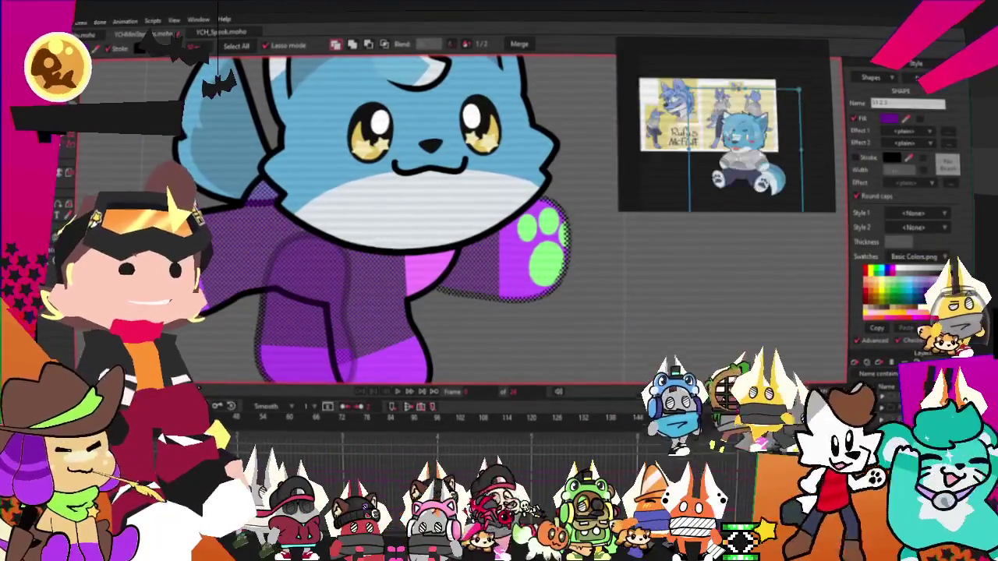
left_click(437, 194)
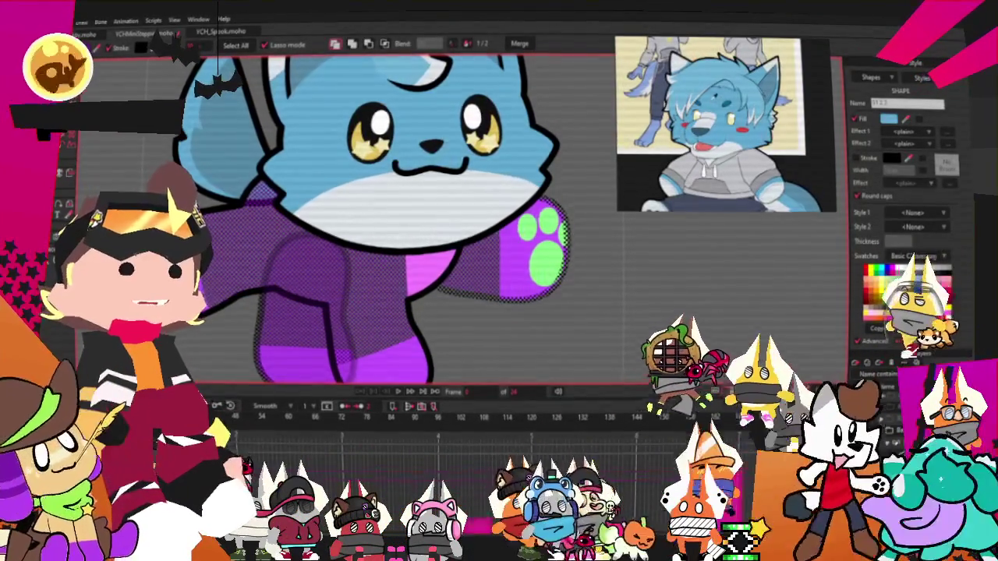
left_click(421, 366)
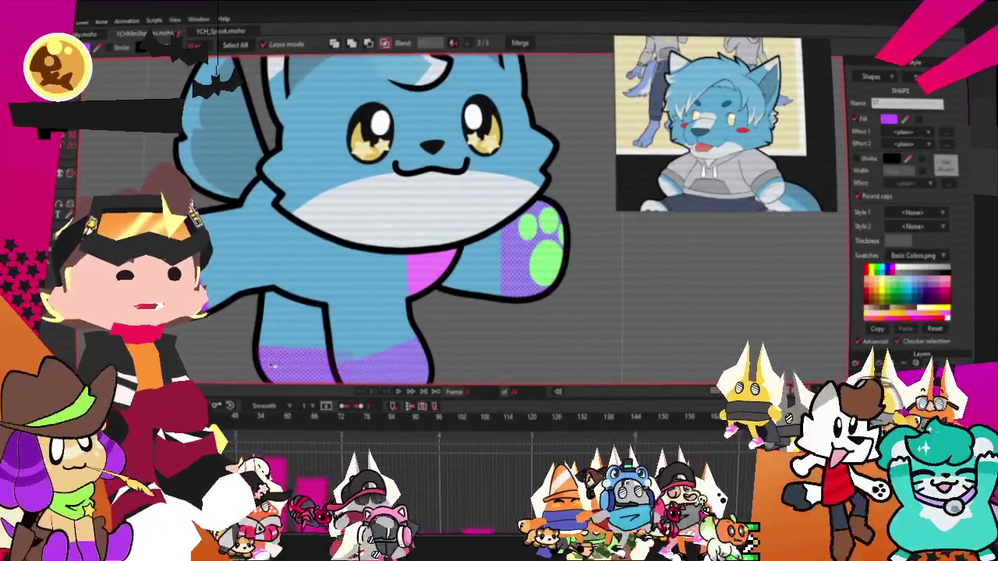
left_click(419, 376)
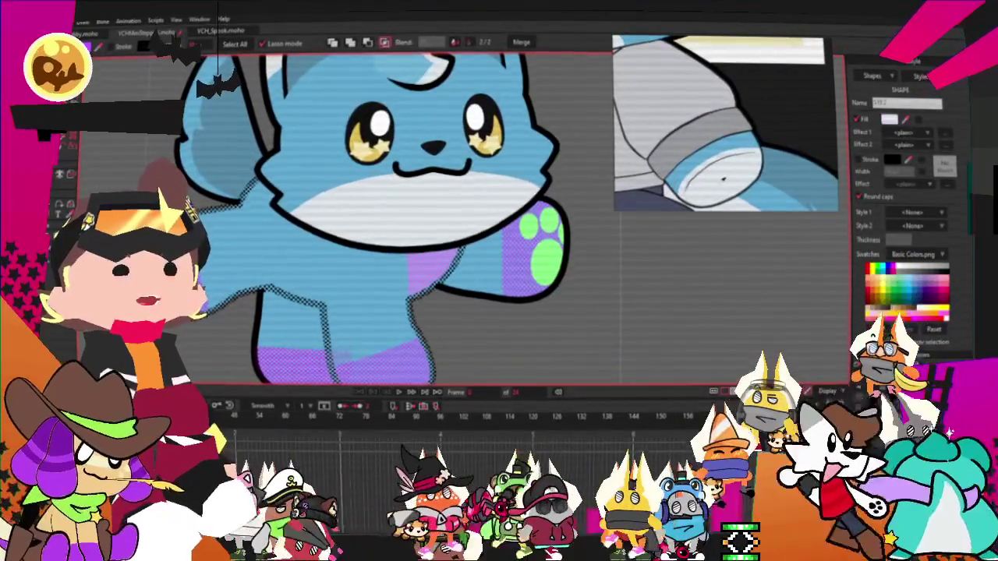
left_click(709, 226)
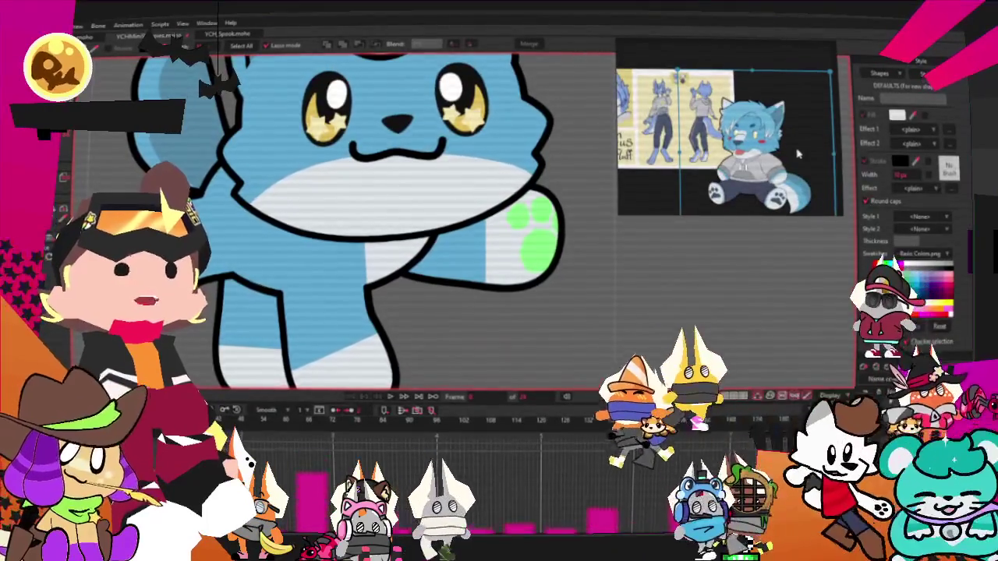
- Make the green paw pads white with a white 10 px outline
scroll(481, 274, "down", 3)
left_click(322, 310)
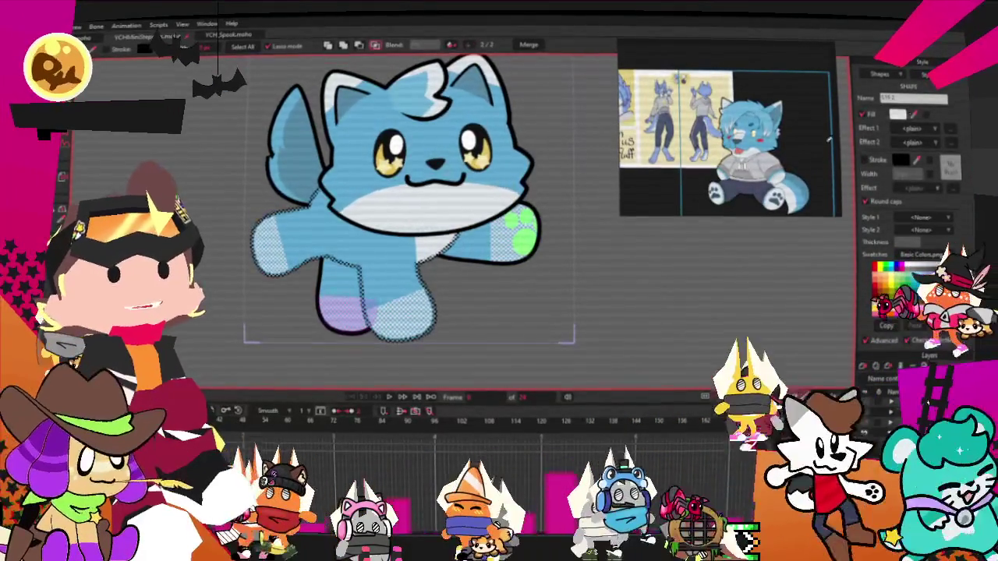
scroll(538, 249, "up", 2)
left_click(545, 212)
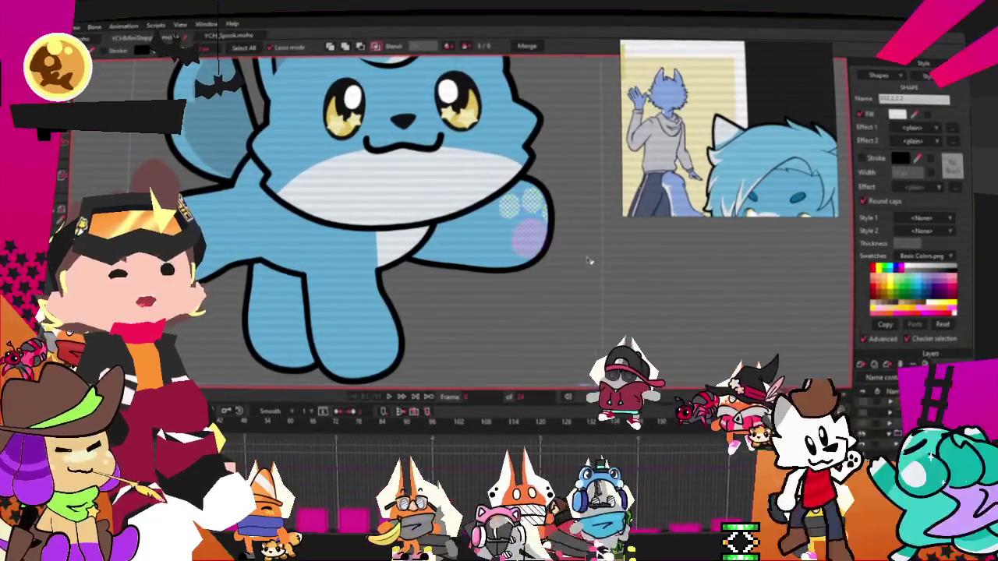
scroll(434, 201, "up", 2)
scroll(435, 201, "up", 2)
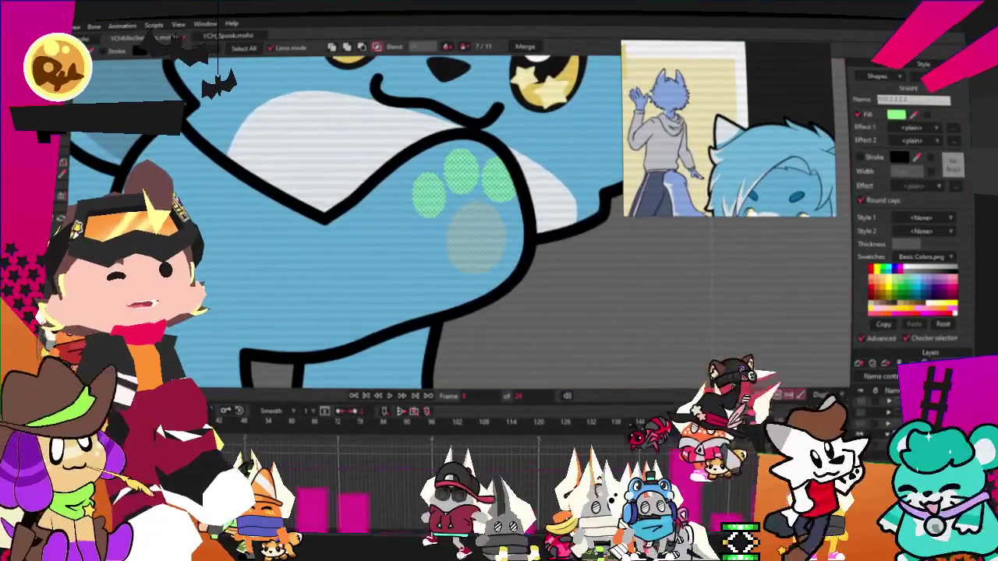
key("ctrl+z")
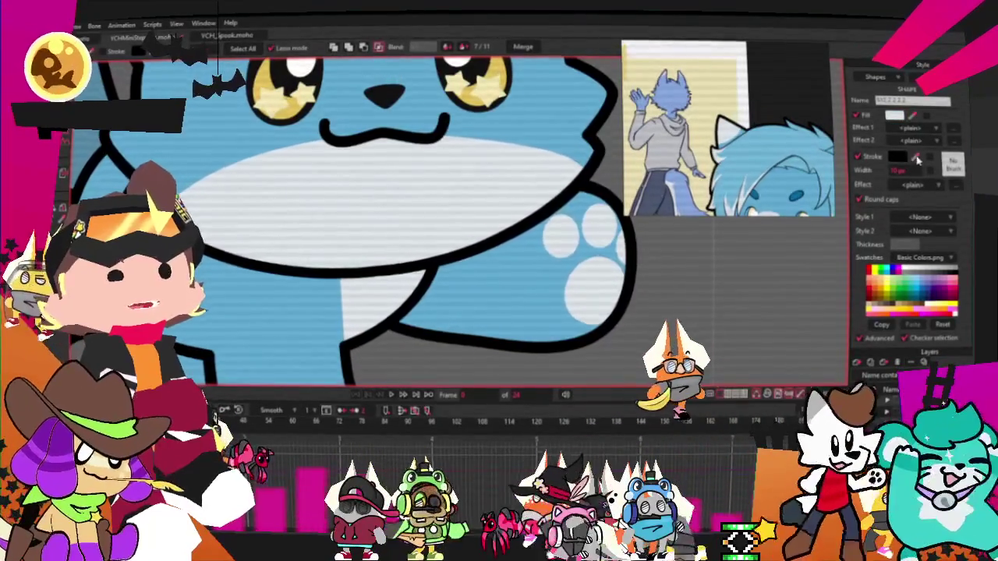
left_click(916, 159)
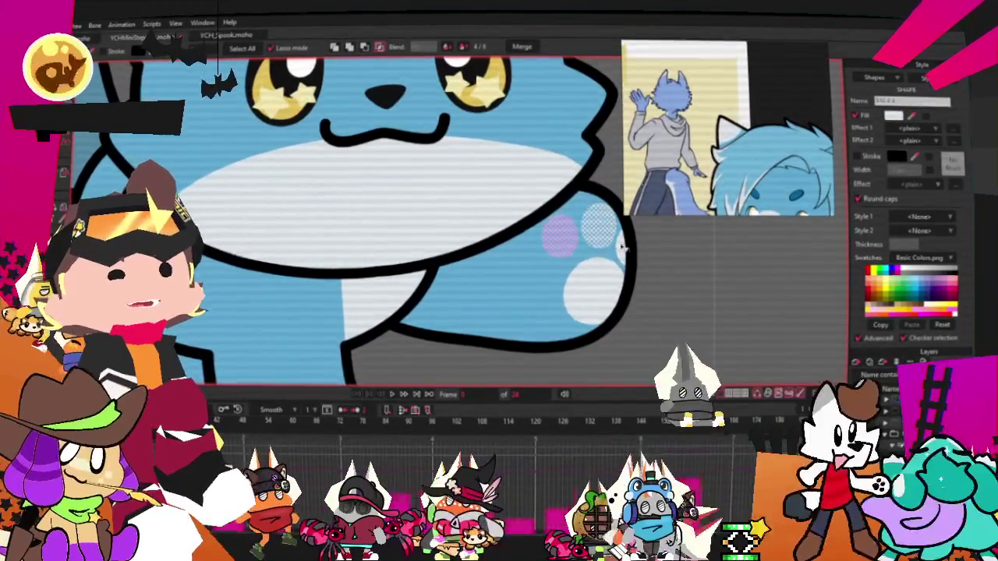
left_click(590, 292)
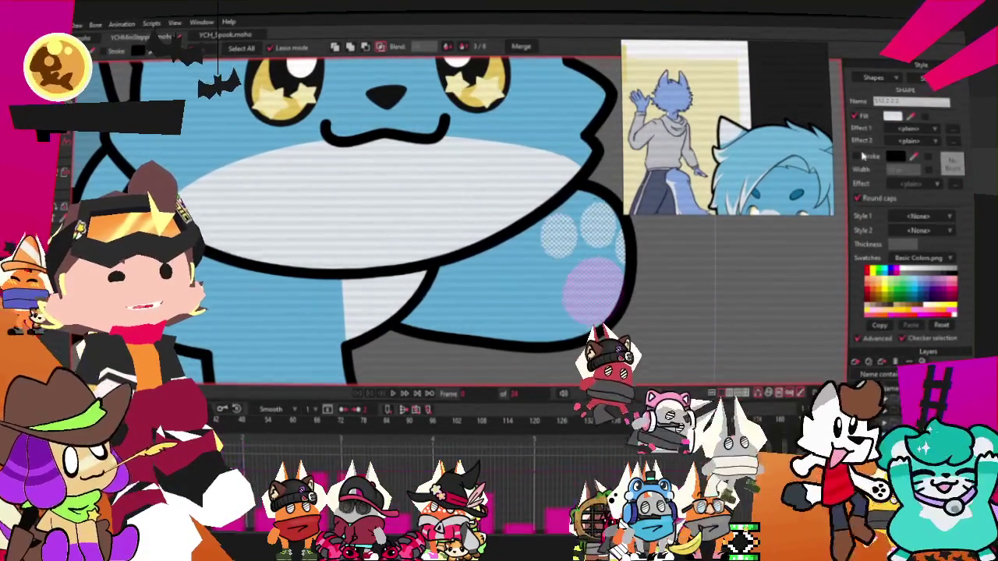
left_click(857, 156)
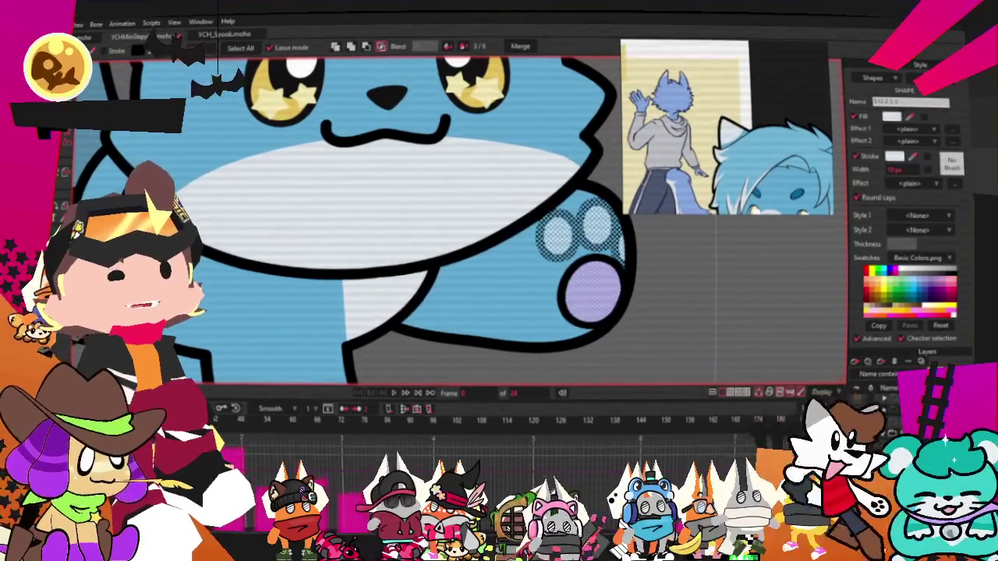
scroll(420, 311, "down", 5)
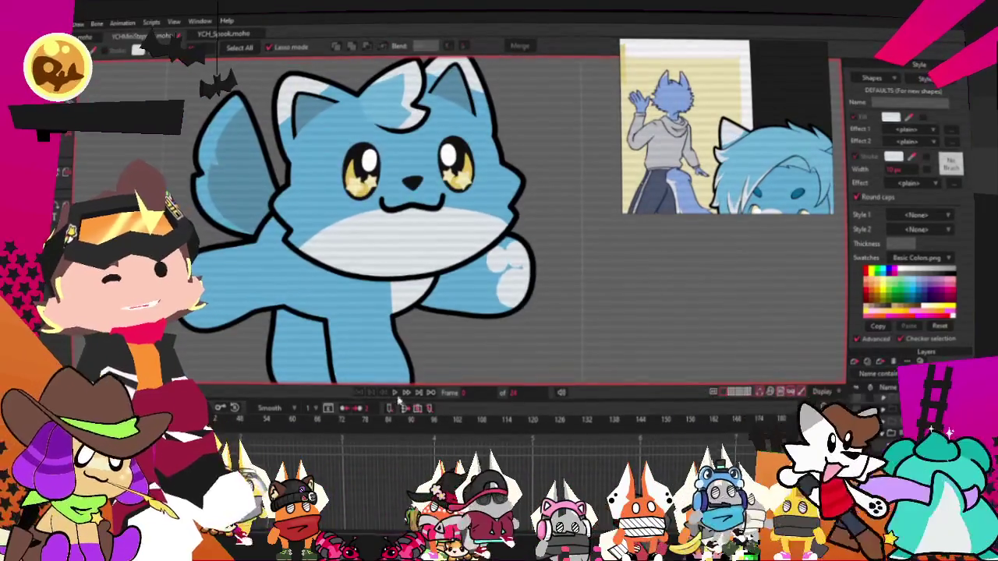
scroll(460, 306, "down", 5)
scroll(460, 306, "down", 3)
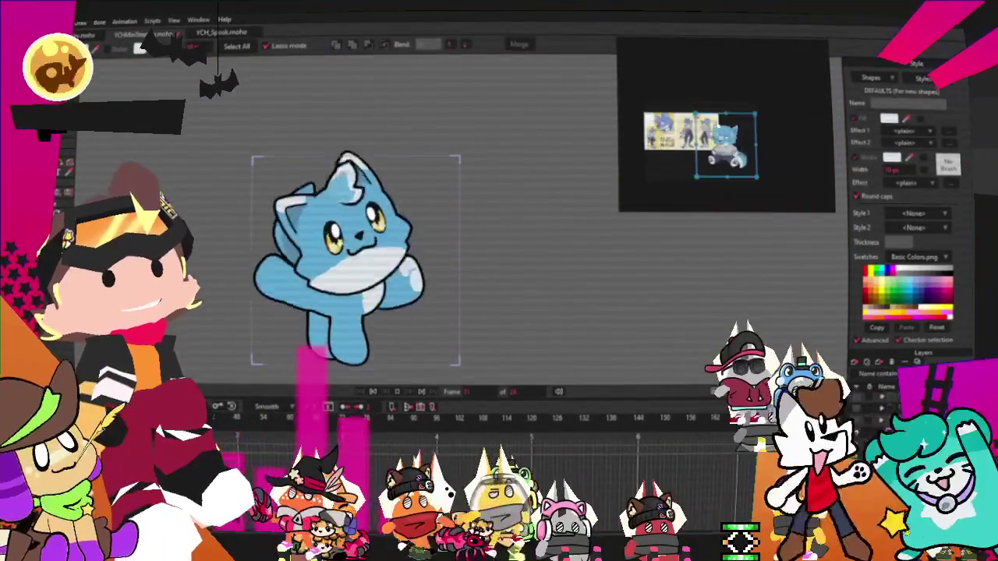
scroll(799, 158, "down", 2)
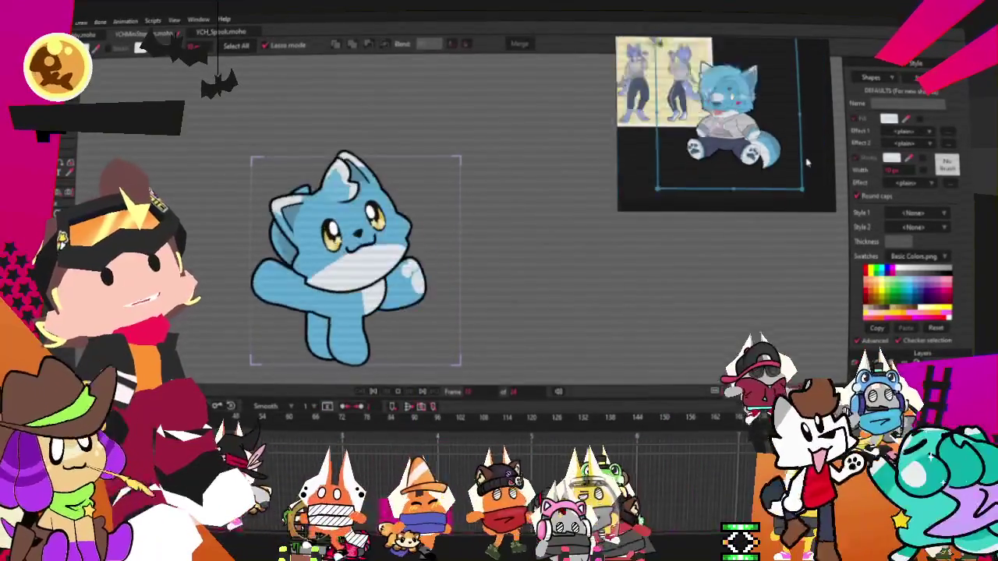
scroll(748, 124, "up", 2)
scroll(749, 125, "up", 3)
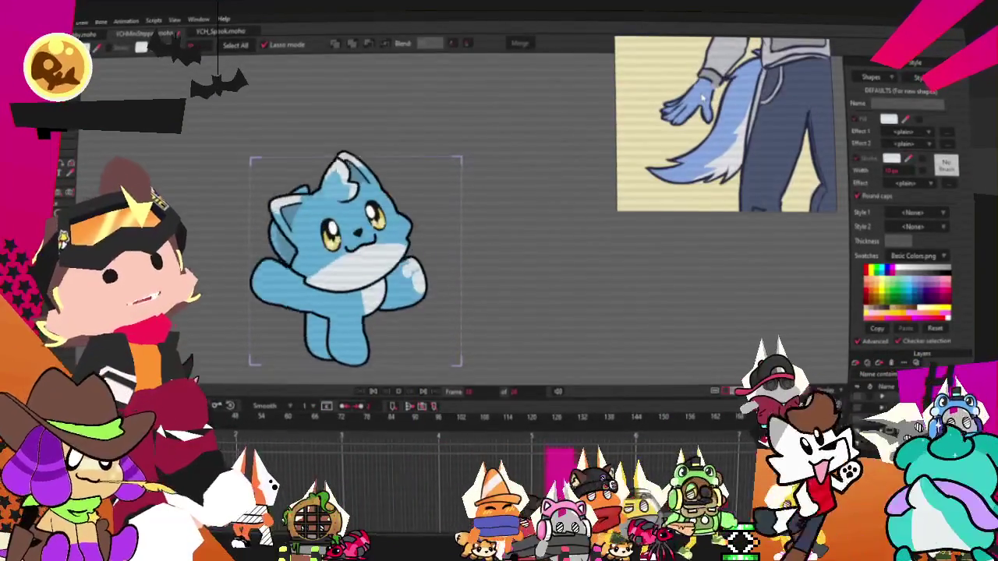
scroll(701, 95, "down", 1)
scroll(725, 109, "down", 2)
scroll(748, 117, "down", 1)
scroll(818, 135, "up", 4)
scroll(818, 134, "down", 2)
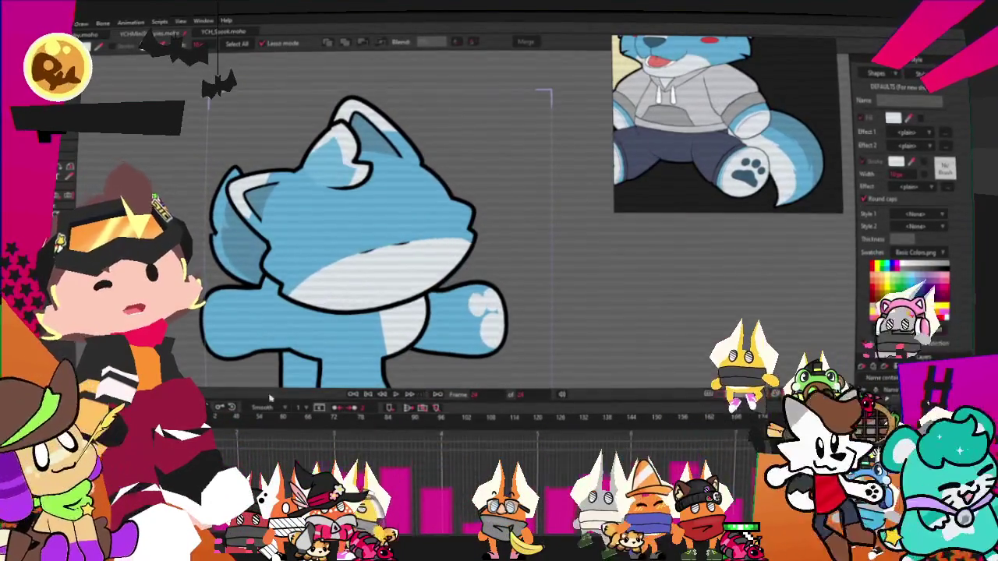
key("z")
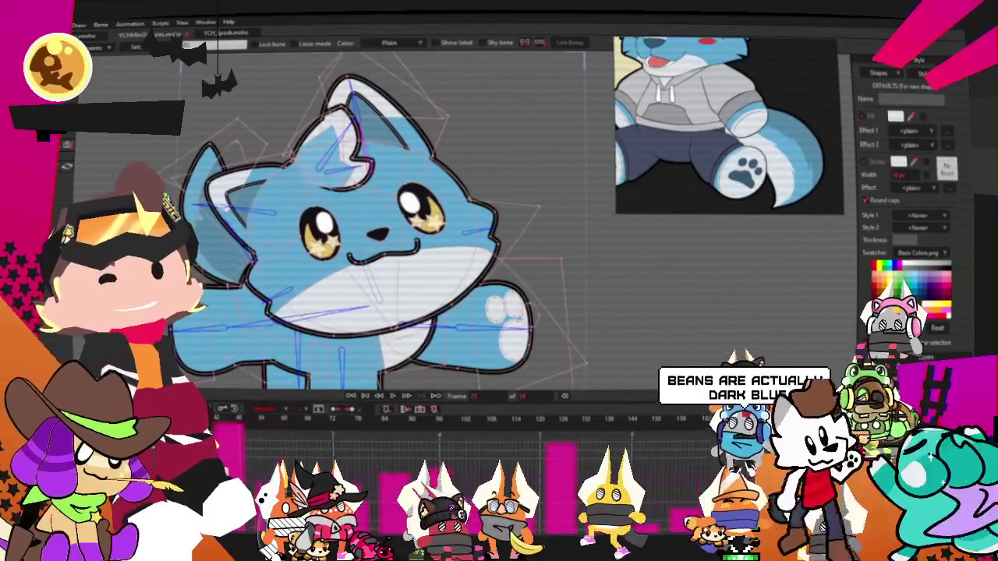
left_click(405, 395)
left_click(405, 395)
left_click(405, 378)
left_click(405, 379)
left_click(406, 379)
left_click(407, 396)
left_click(407, 396)
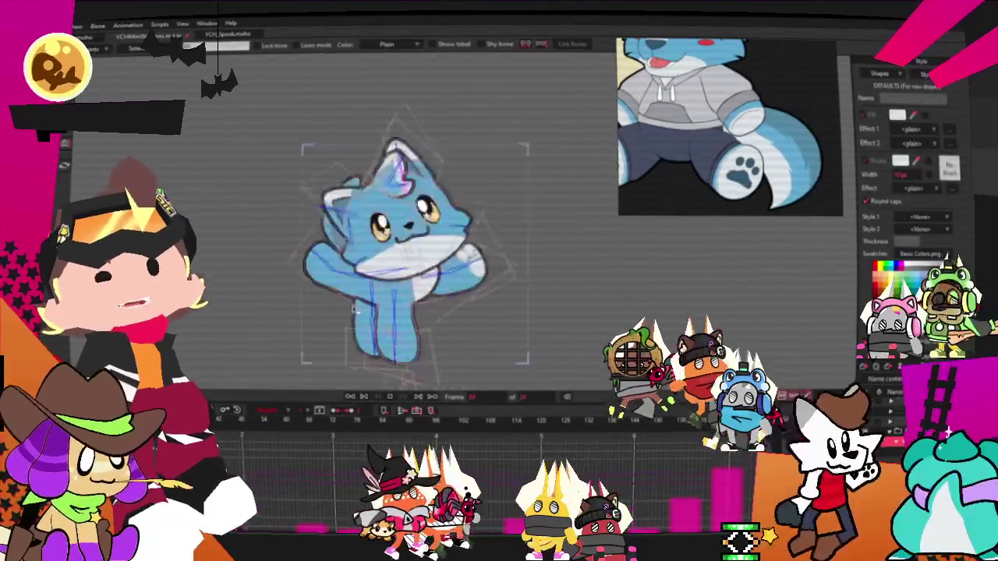
left_click(407, 396)
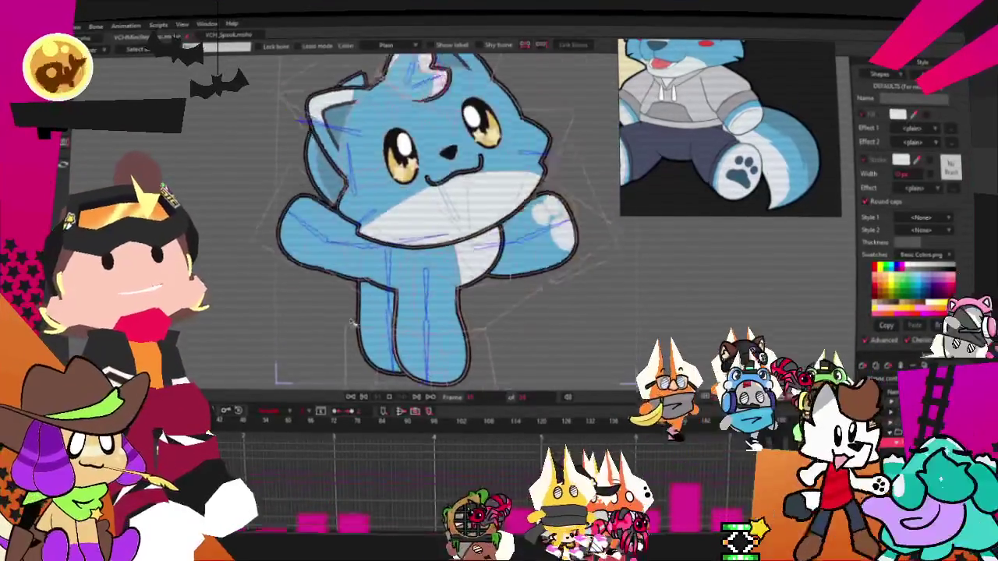
left_click(370, 399)
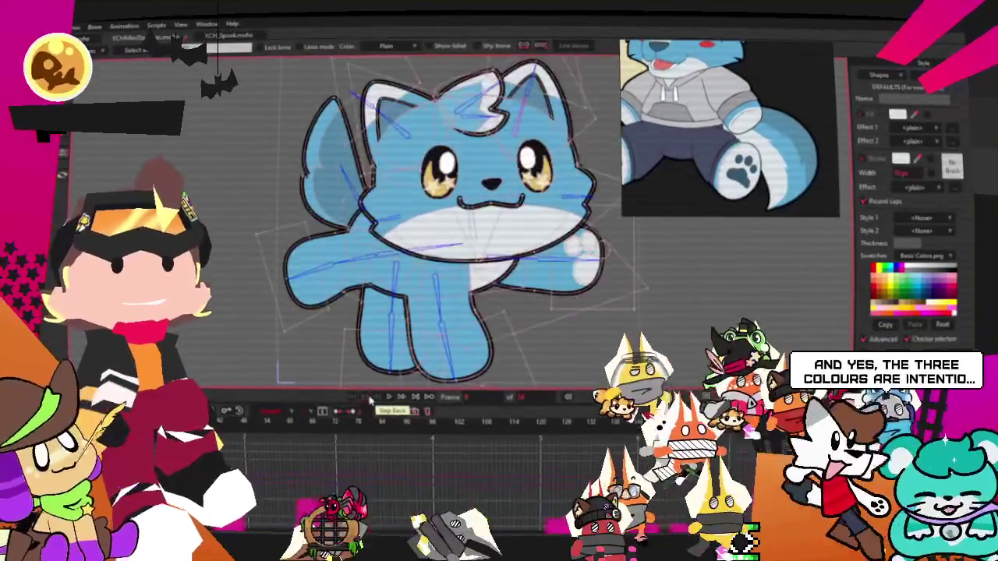
left_click(370, 399)
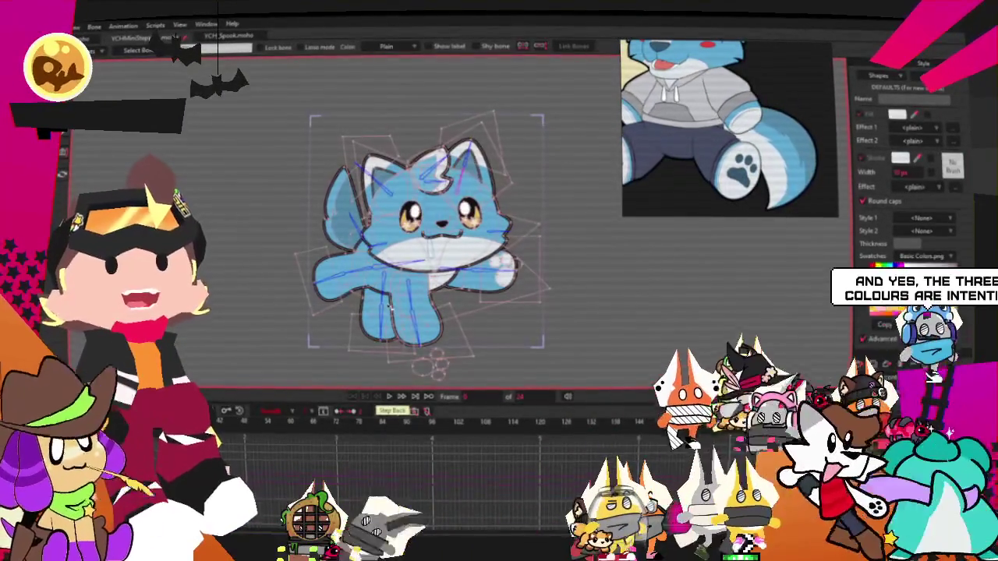
left_click(389, 396)
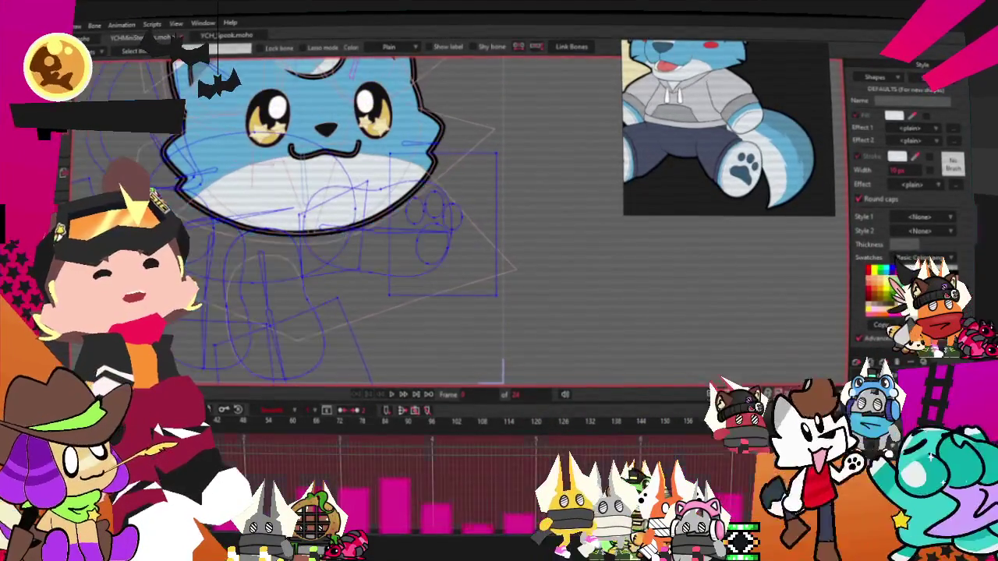
key("g")
scroll(475, 241, "up", 5)
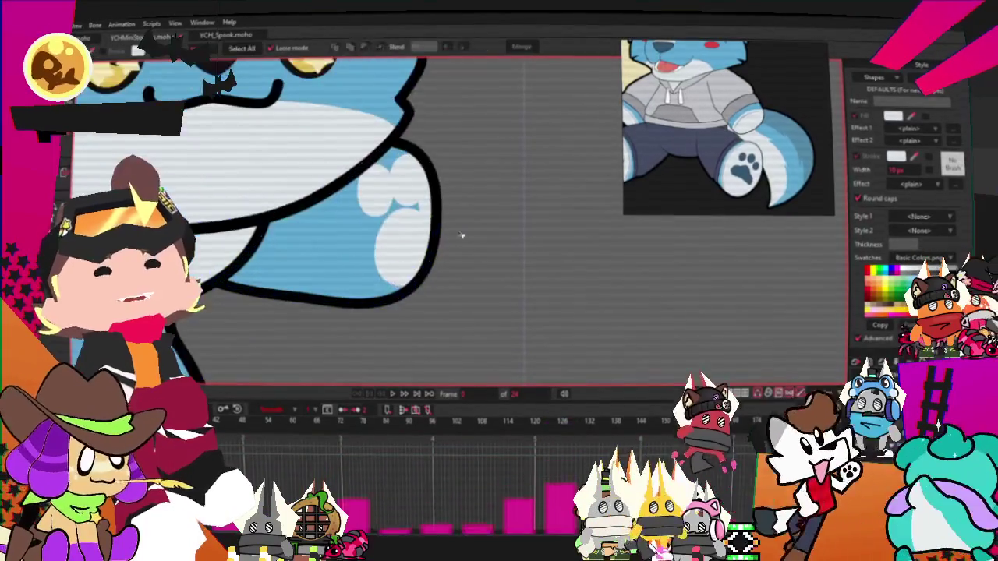
- Select the upper toe pad and the pale backing shape behind the paw pads
left_click(402, 181)
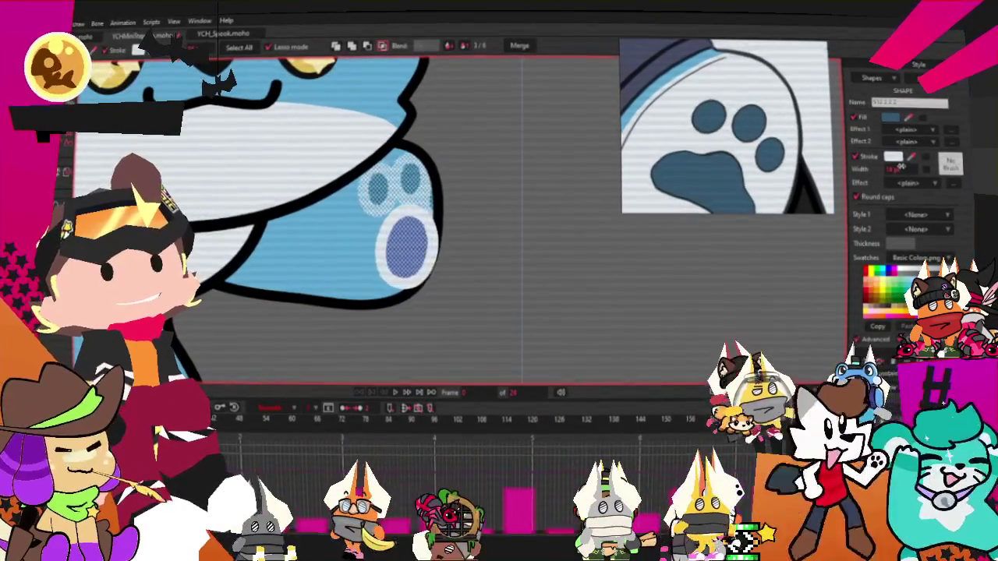
scroll(456, 238, "down", 5)
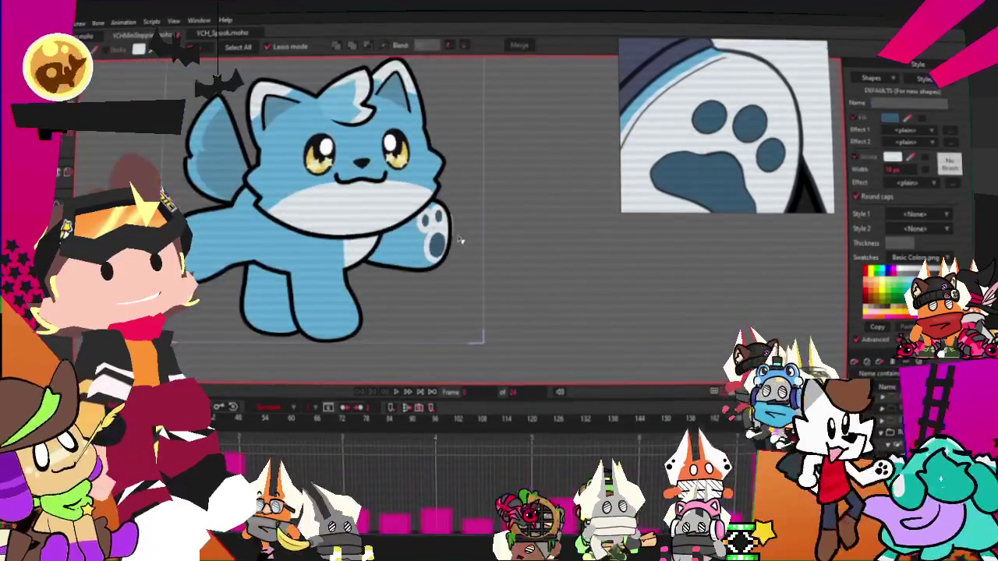
scroll(448, 234, "up", 4)
scroll(436, 220, "up", 2)
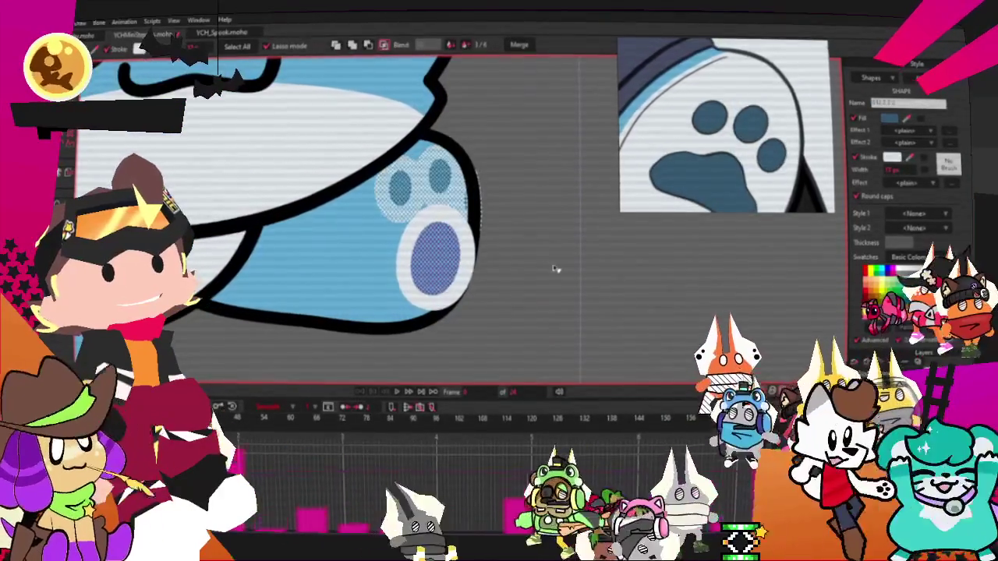
left_click(456, 219)
left_click(456, 220)
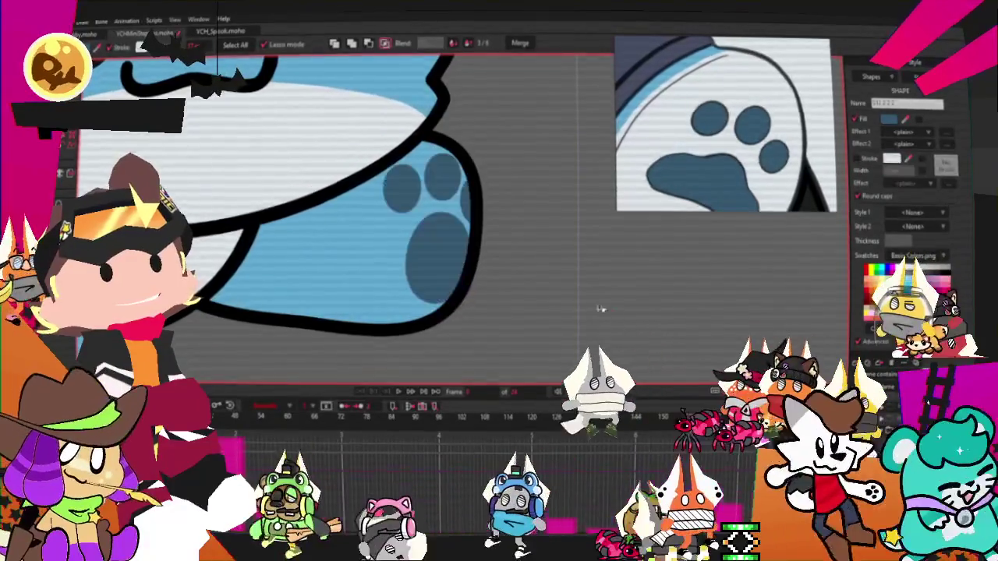
left_click(527, 336)
- Select the whole raised paw shape and make it white, keeping dark-blue pads
scroll(527, 337, "down", 3)
scroll(444, 140, "up", 5)
left_click(444, 140)
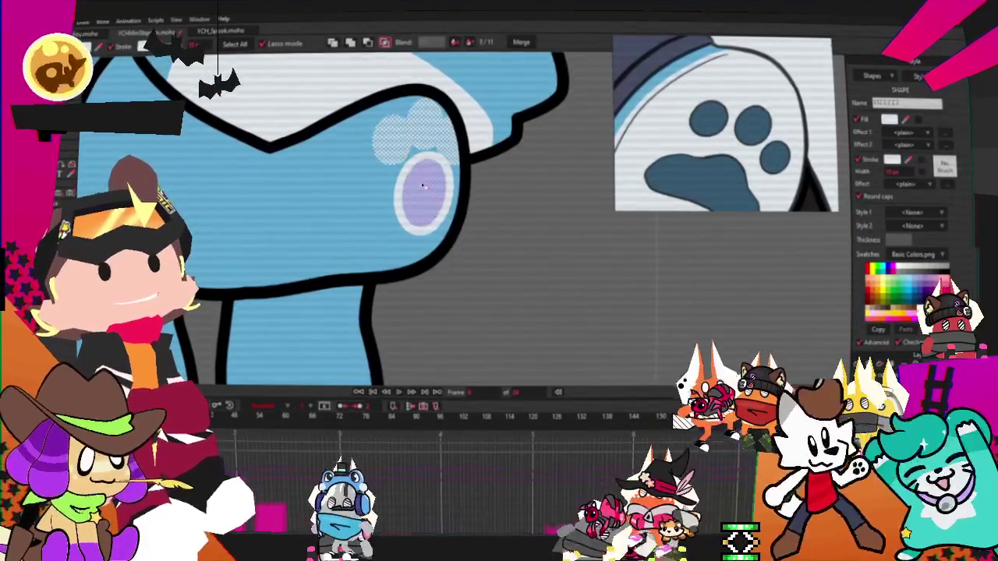
scroll(324, 218, "down", 3)
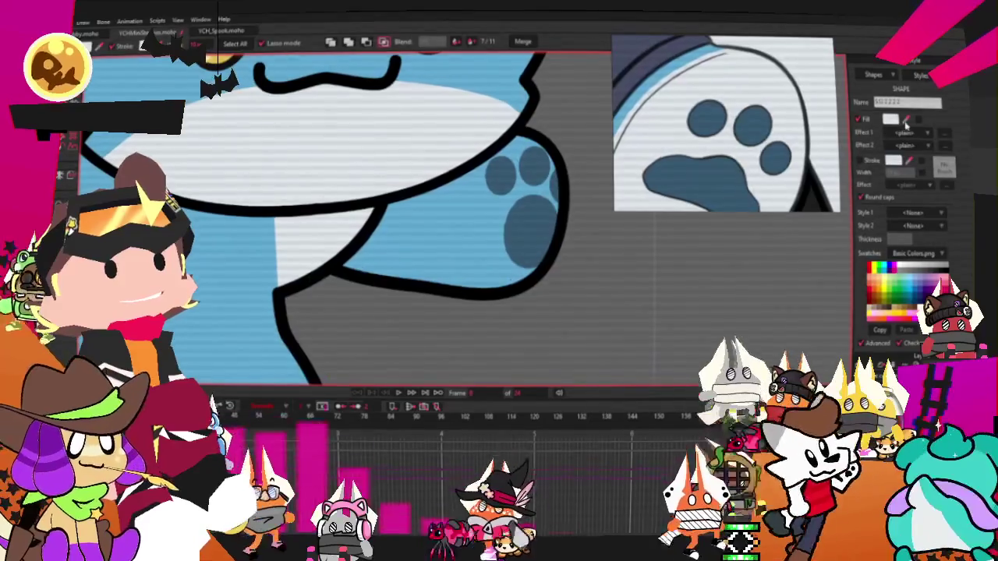
left_click(501, 296)
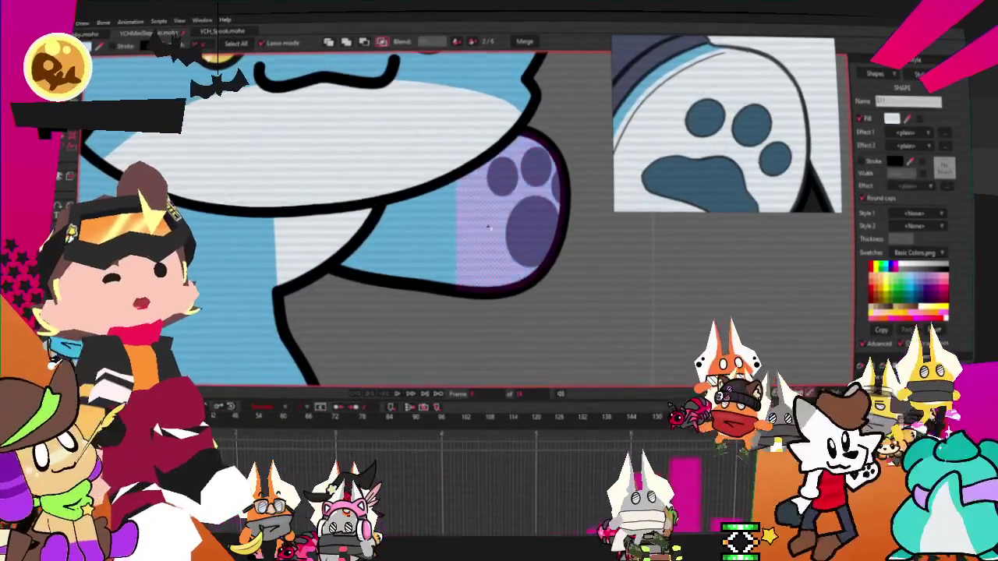
scroll(421, 312, "down", 3)
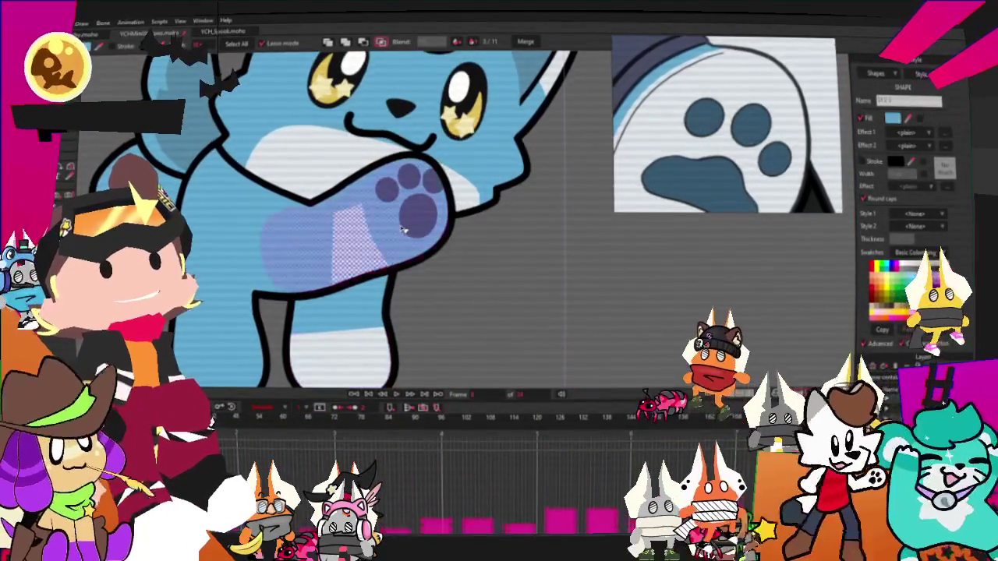
left_click(404, 228)
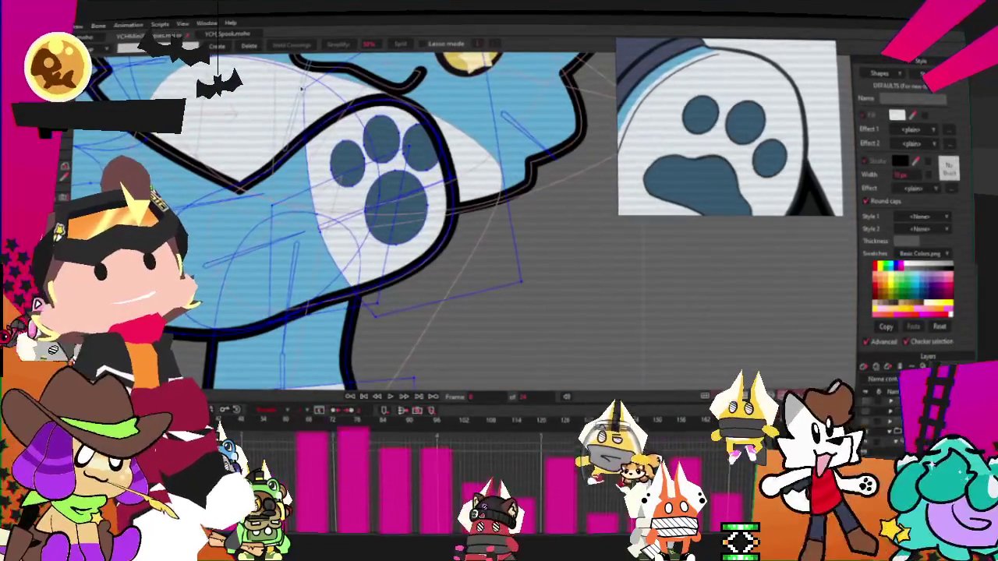
- Nudge one point of the white paw's outline with Transform Points
key("t")
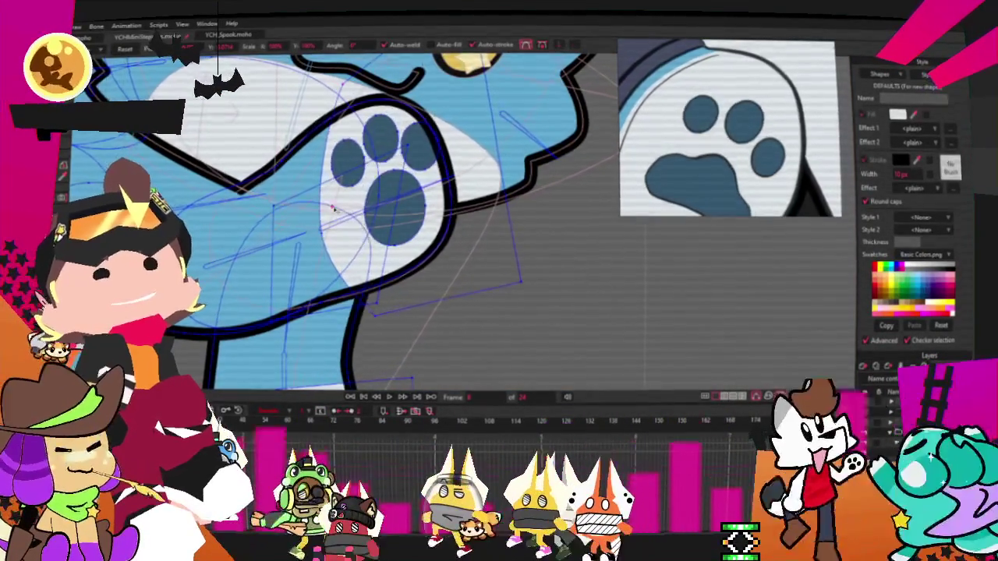
scroll(324, 199, "up", 3)
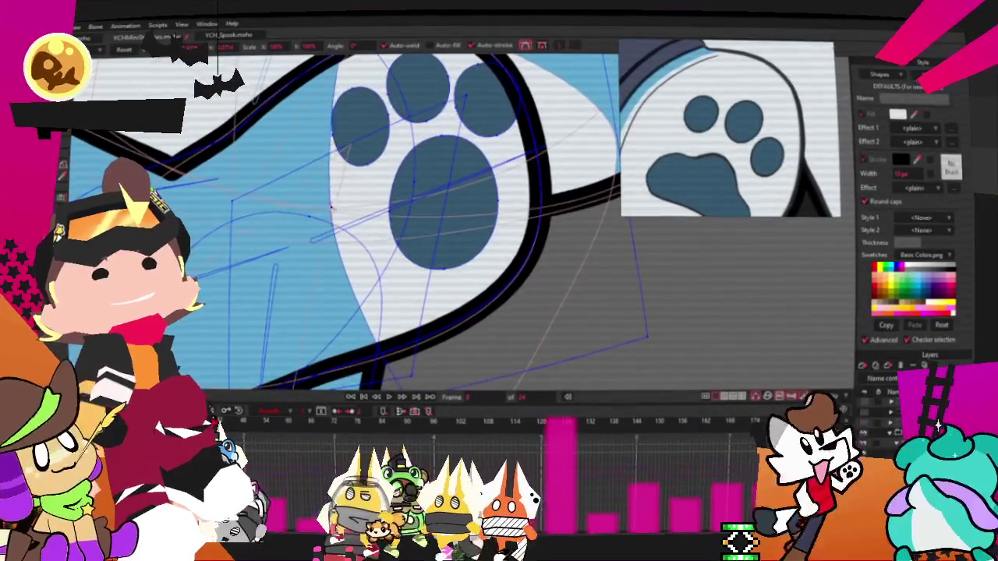
scroll(398, 327, "down", 2)
left_click_drag(461, 293, 563, 267)
scroll(530, 274, "down", 3)
scroll(538, 134, "up", 3)
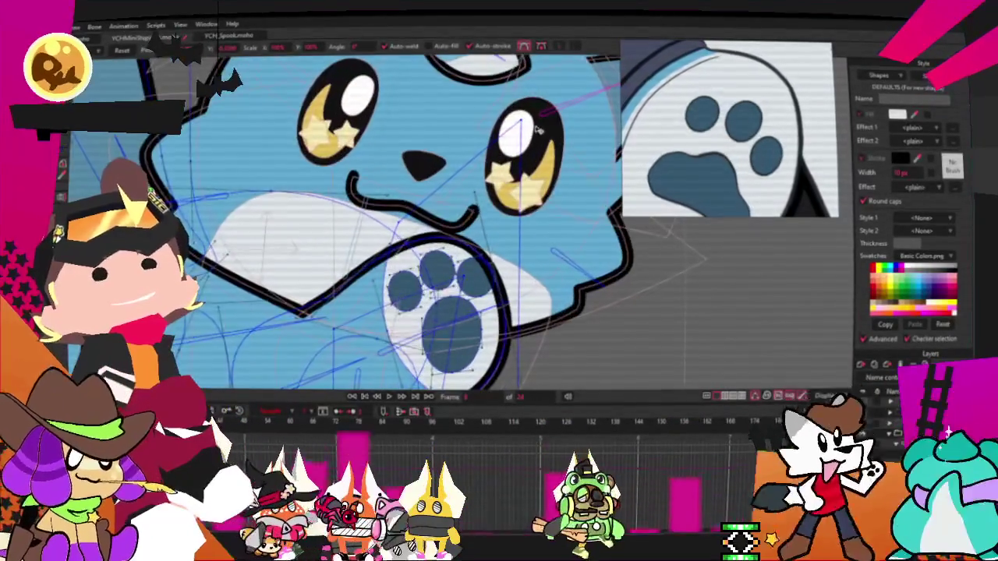
scroll(428, 226, "down", 3)
scroll(429, 164, "up", 3)
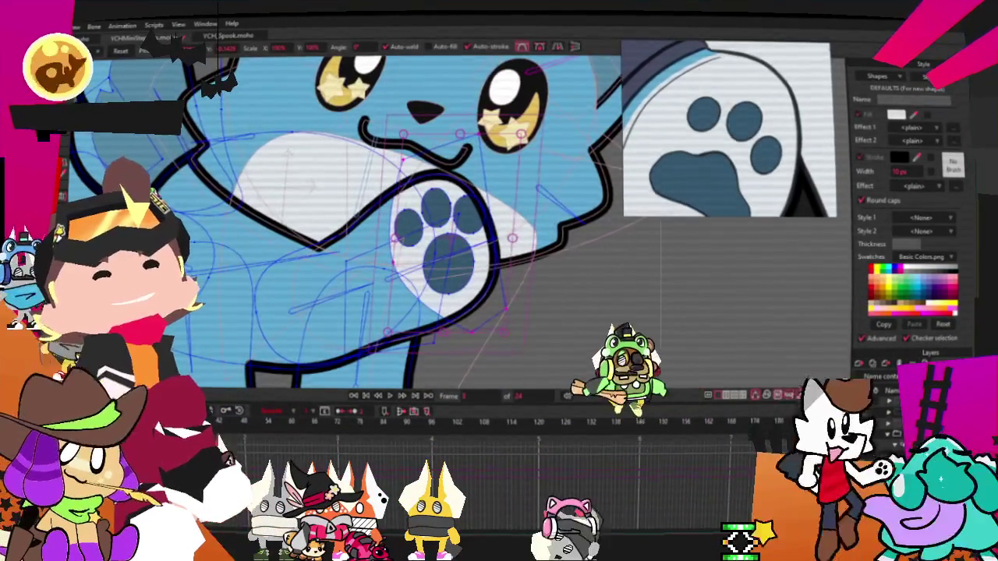
- Jump to a later frame and pan down to inspect the feet and body
key("ctrl+Right")
key("ctrl+Right")
key("ctrl+Right")
key("ctrl+Right")
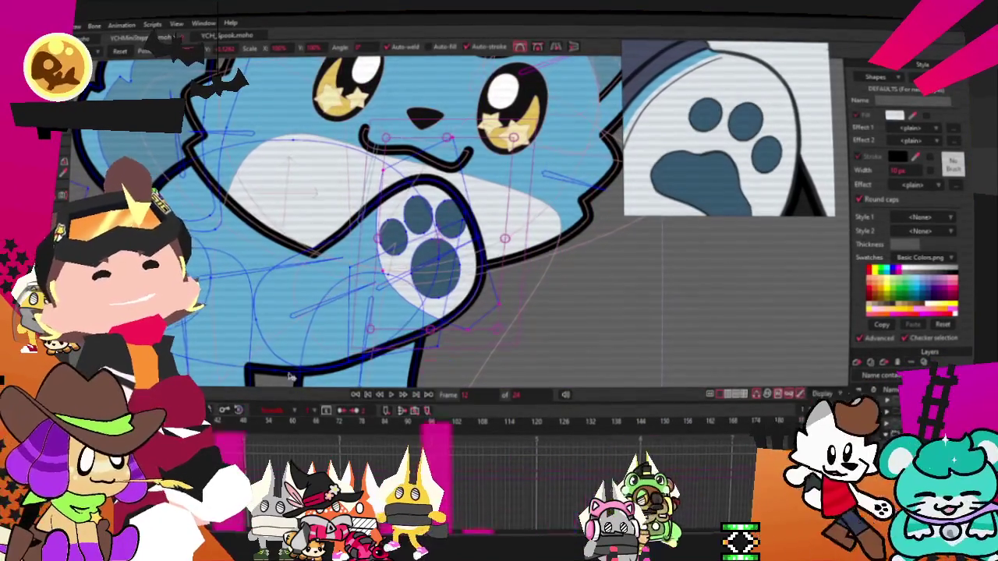
scroll(351, 218, "down", 2)
scroll(350, 218, "down", 3)
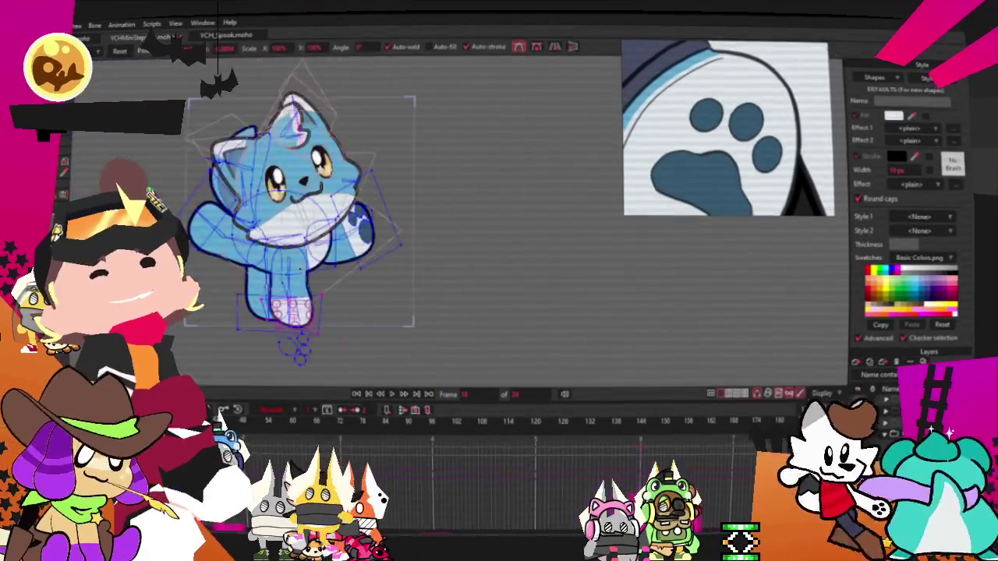
scroll(320, 281, "up", 2)
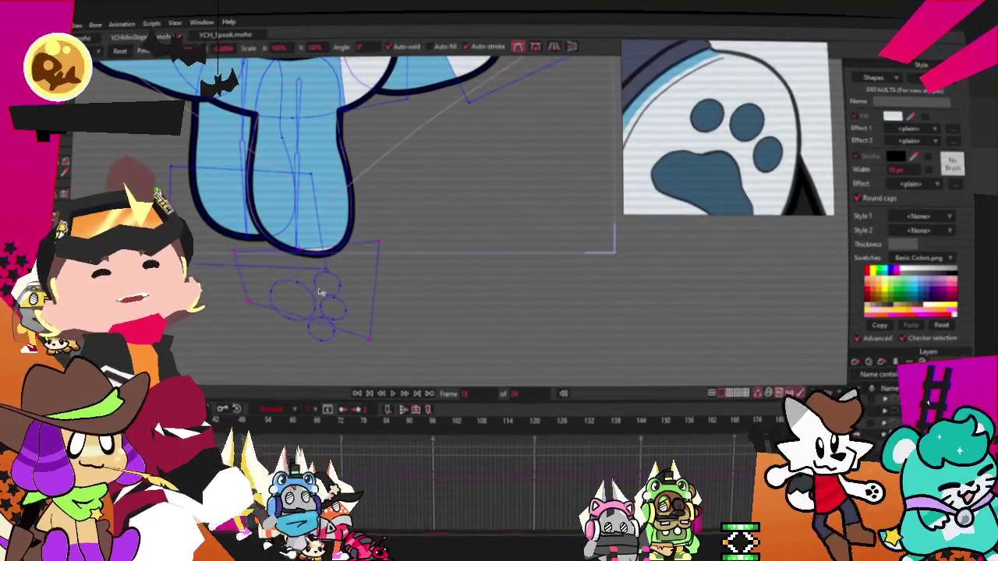
scroll(361, 234, "down", 1)
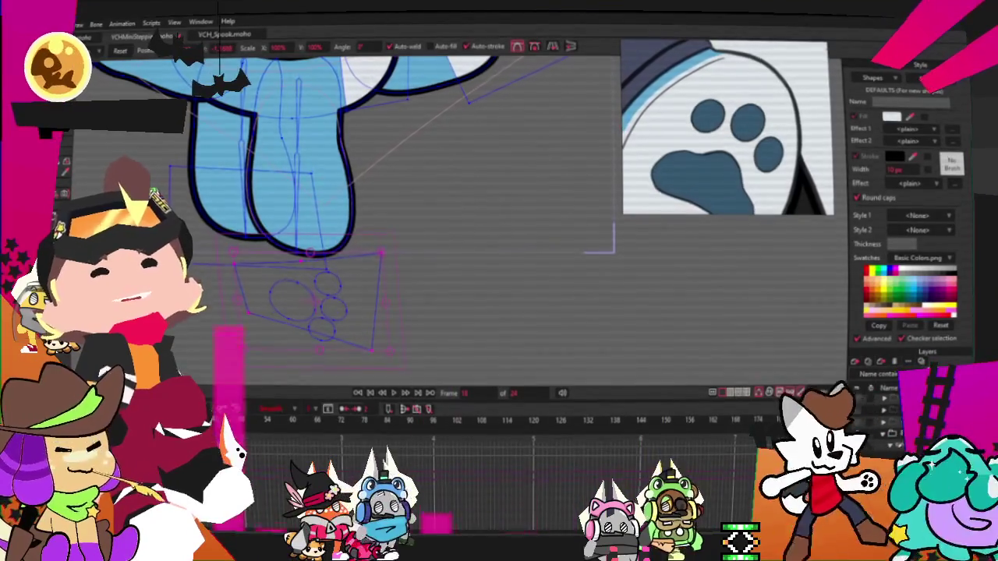
scroll(361, 234, "down", 1)
scroll(362, 234, "down", 1)
scroll(361, 233, "up", 3)
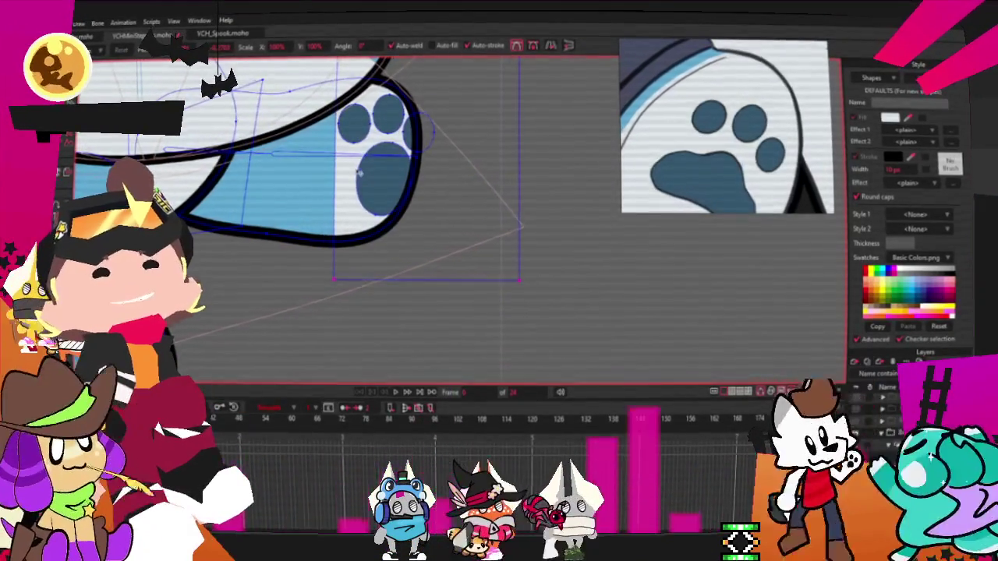
left_click_drag(374, 172, 265, 129)
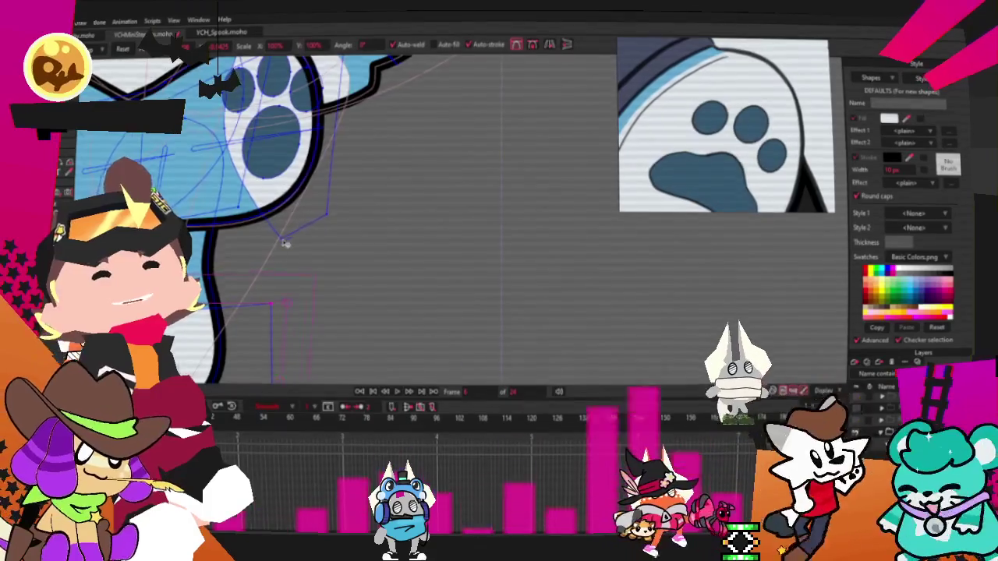
scroll(265, 156, "down", 3)
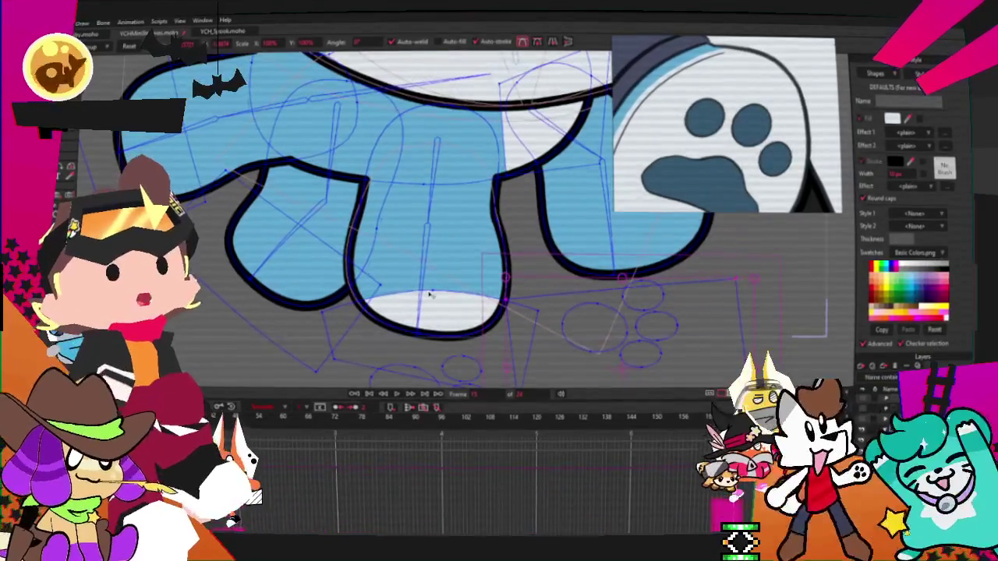
- Drag the middle foot's white bottom patch down out of sight, then preview the animation
left_click(434, 293)
left_click_drag(435, 292, 427, 347)
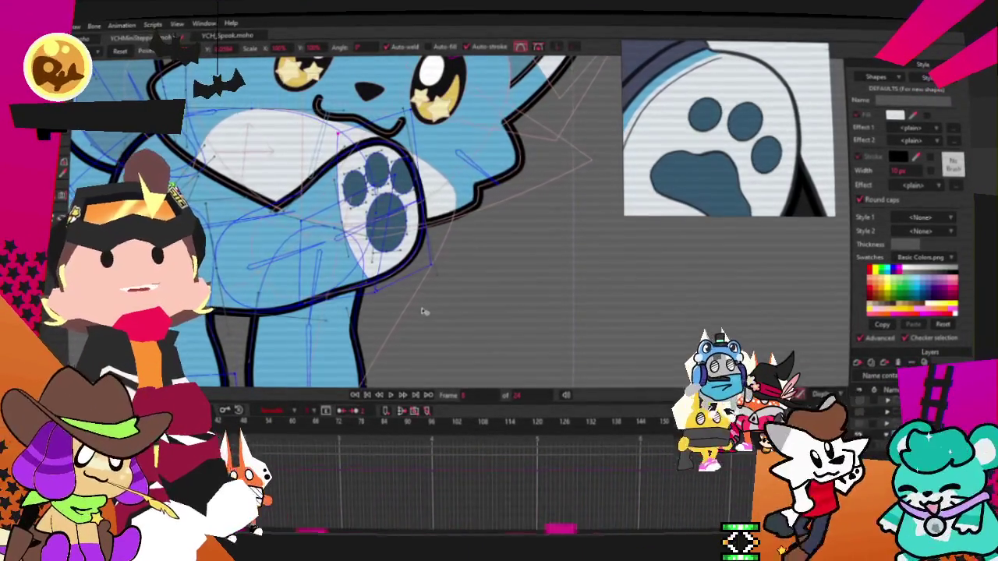
scroll(437, 297, "down", 3)
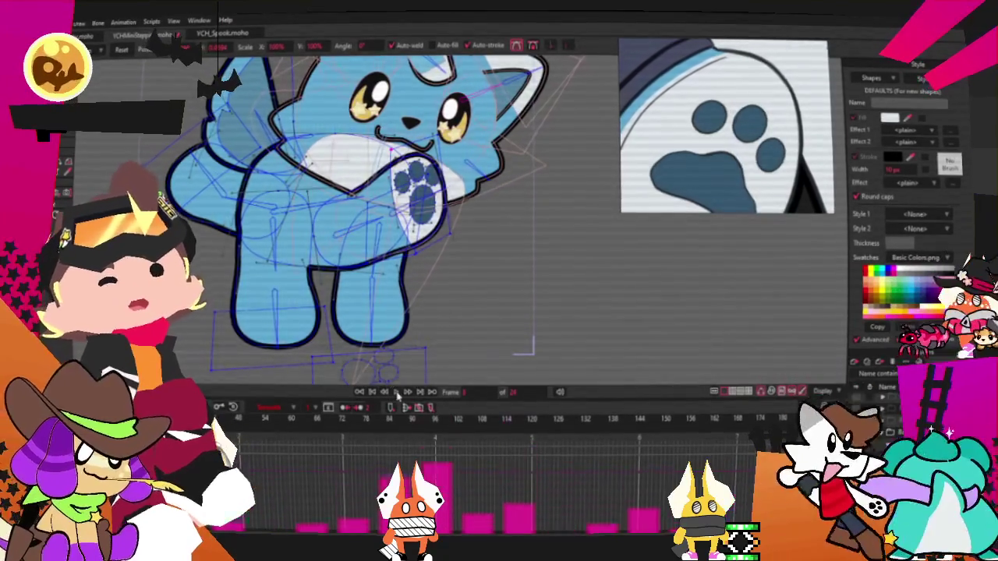
left_click(396, 392)
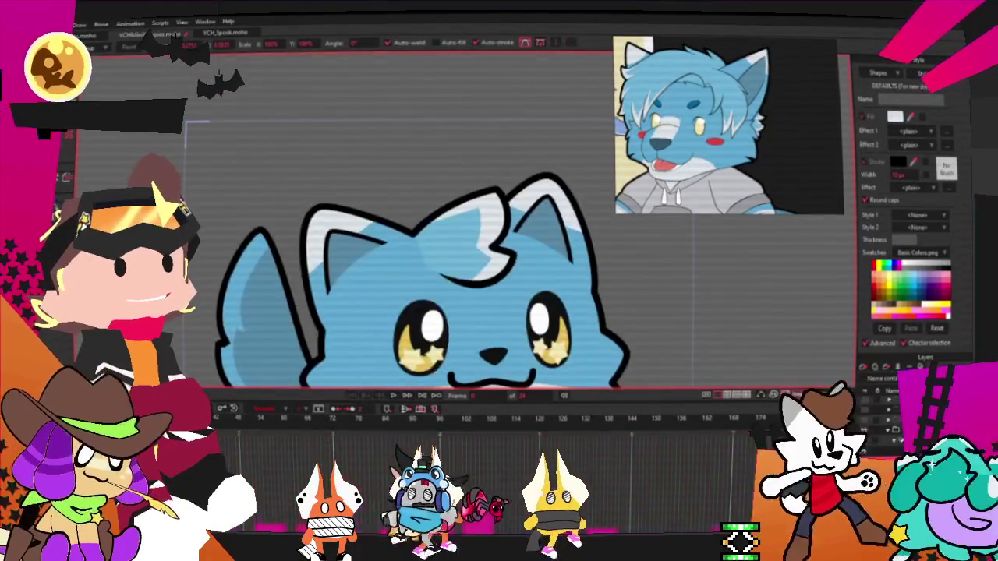
key("0")
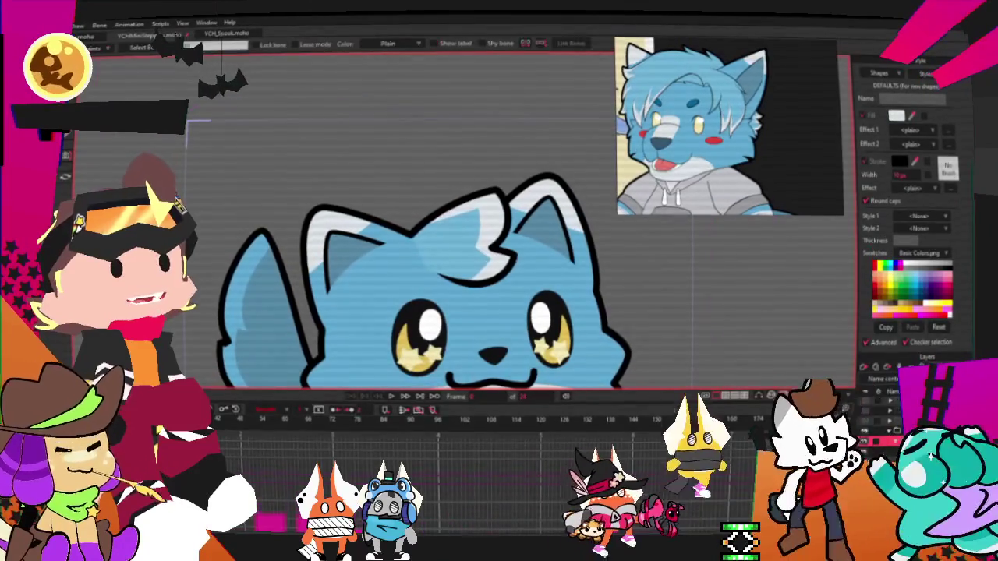
key("z")
scroll(288, 263, "up", 2)
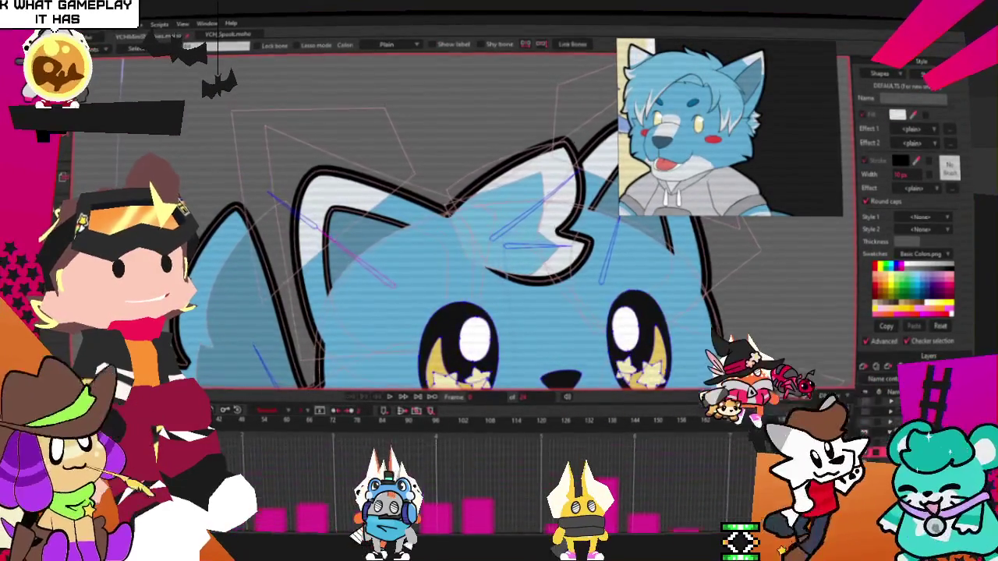
key("ctrl+a")
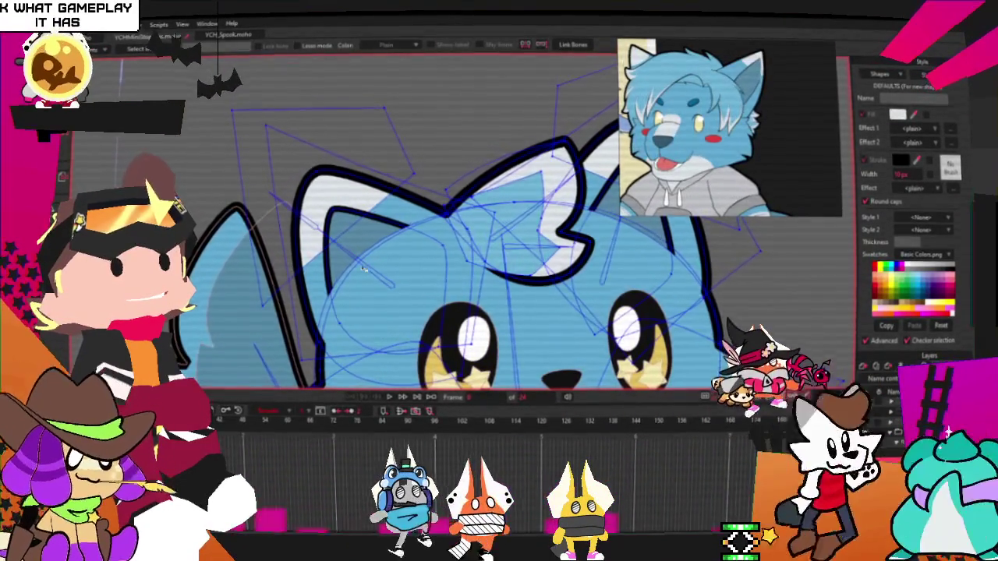
key("g")
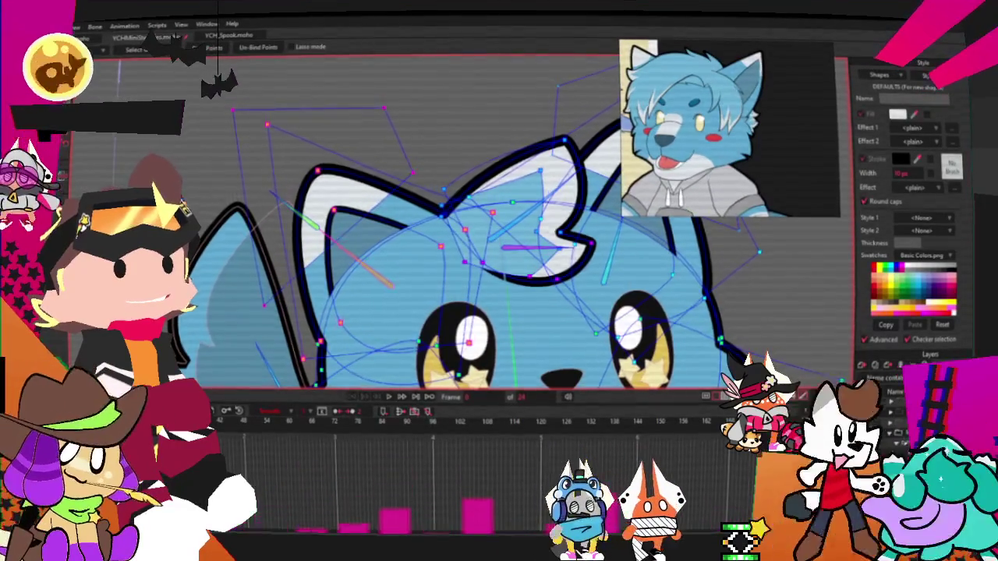
key("i")
key("b")
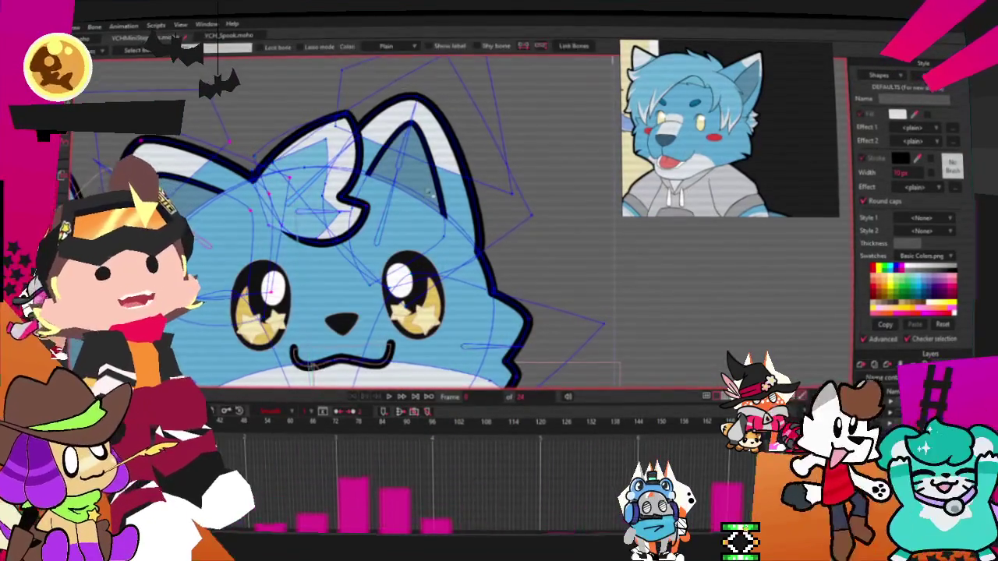
scroll(341, 196, "down", 2)
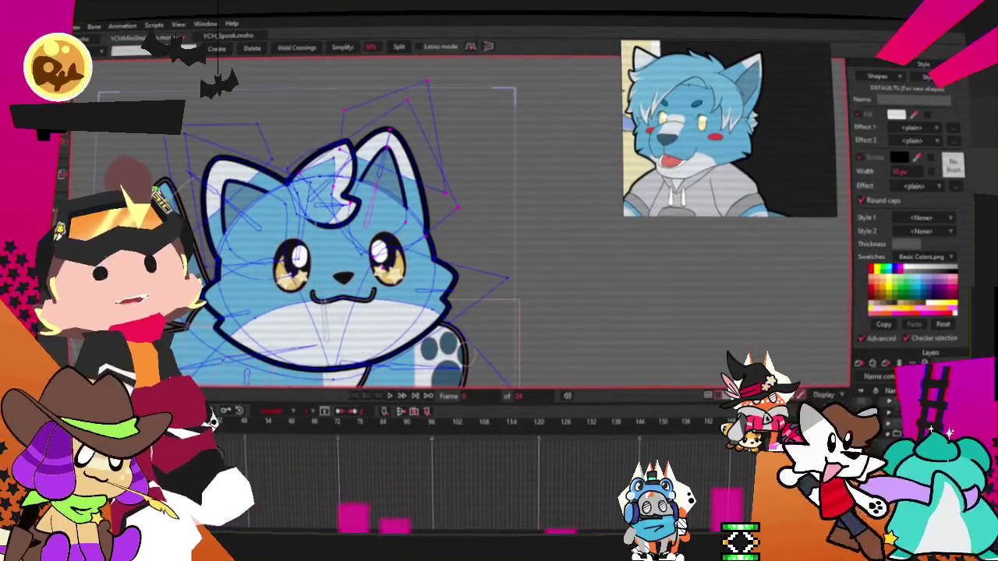
scroll(374, 179, "down", 2)
scroll(375, 179, "down", 1)
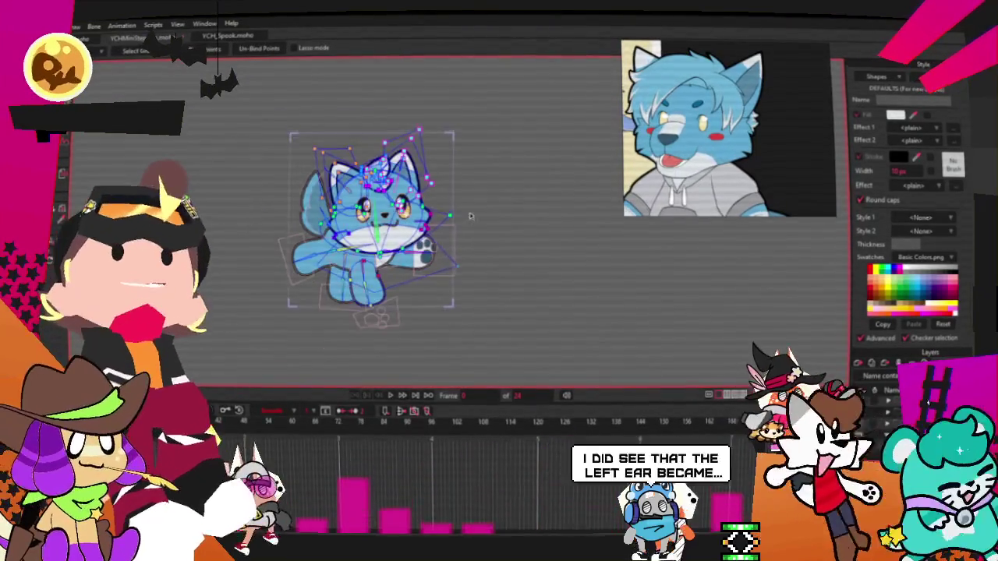
scroll(428, 195, "up", 2)
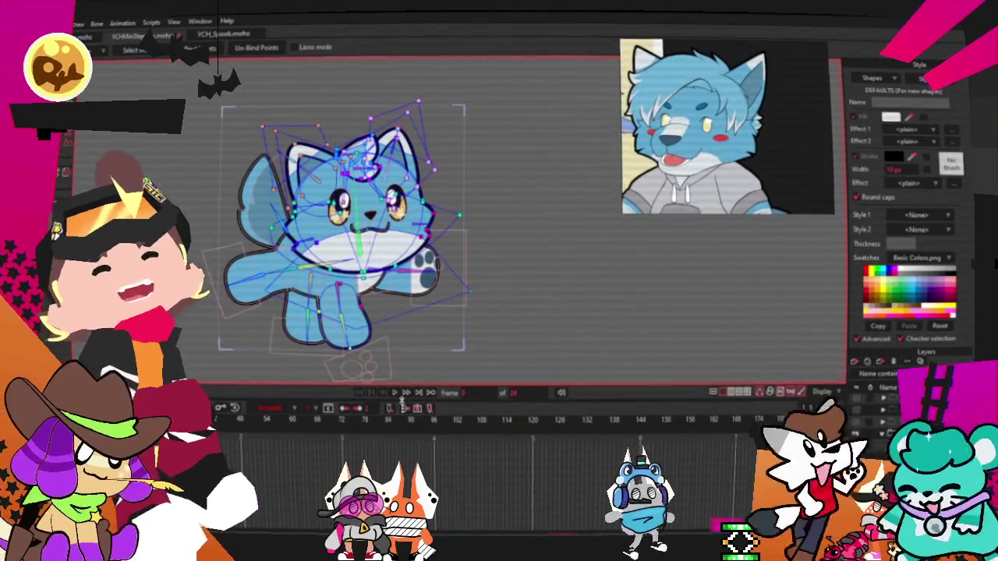
scroll(375, 319, "up", 1)
scroll(375, 320, "up", 1)
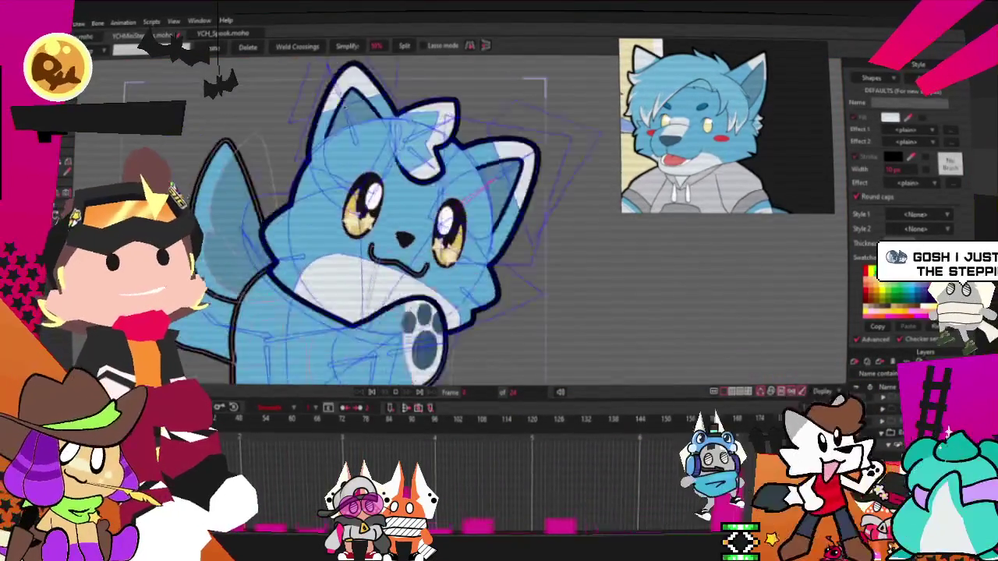
scroll(375, 320, "up", 1)
scroll(375, 320, "up", 1)
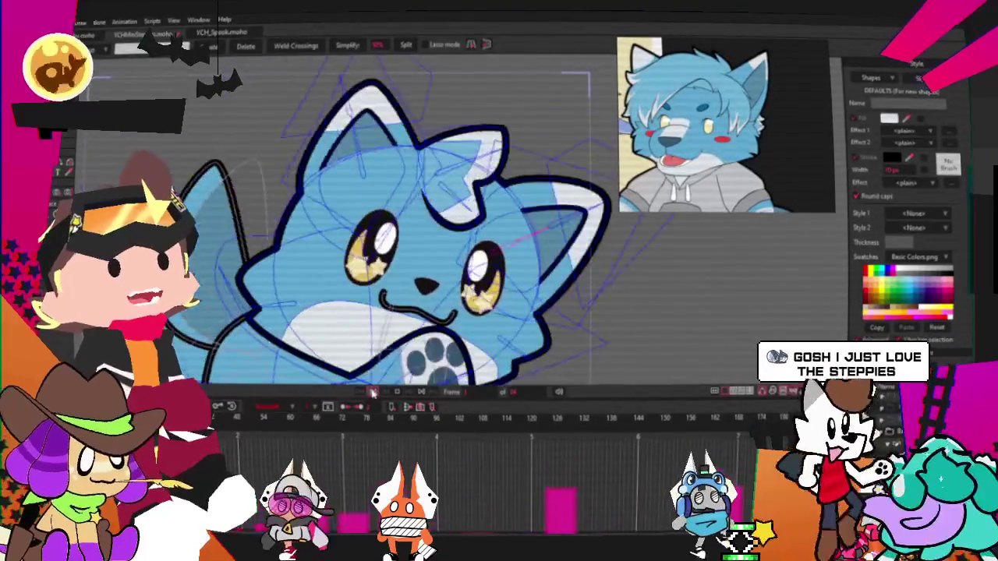
key("t")
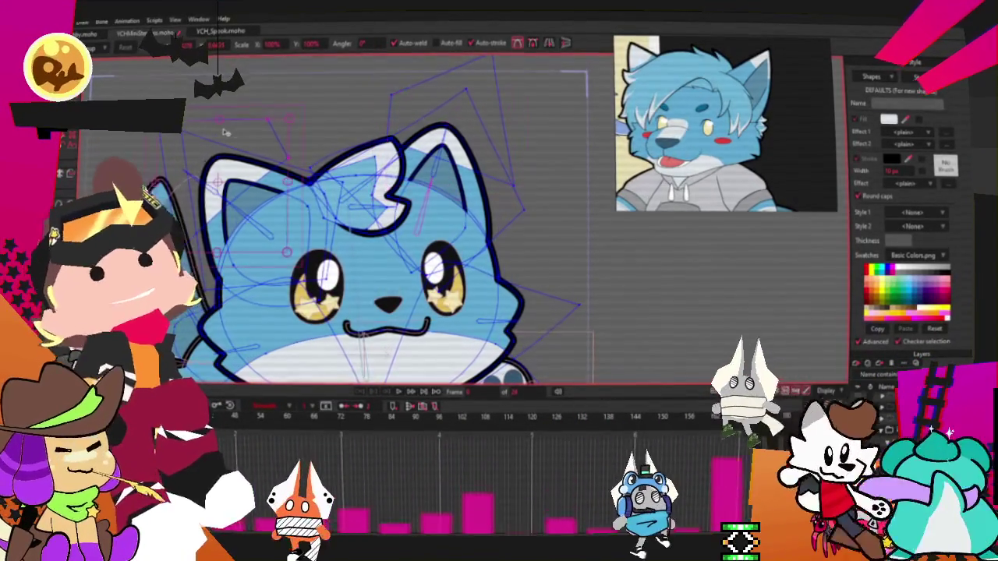
left_click(399, 393)
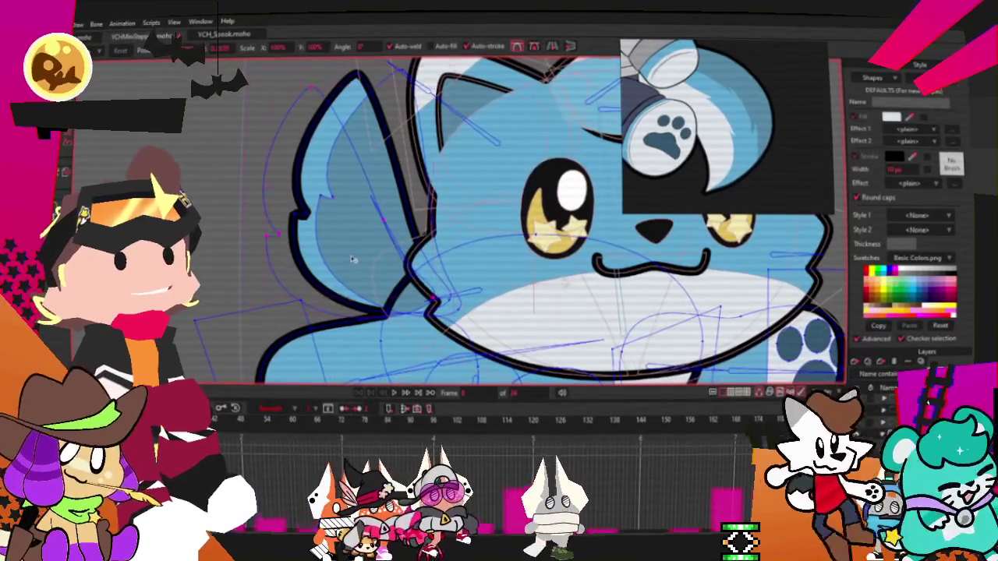
- Select the filled shape on the cat's left cheek with the Select Shape tool (Q)
key("q")
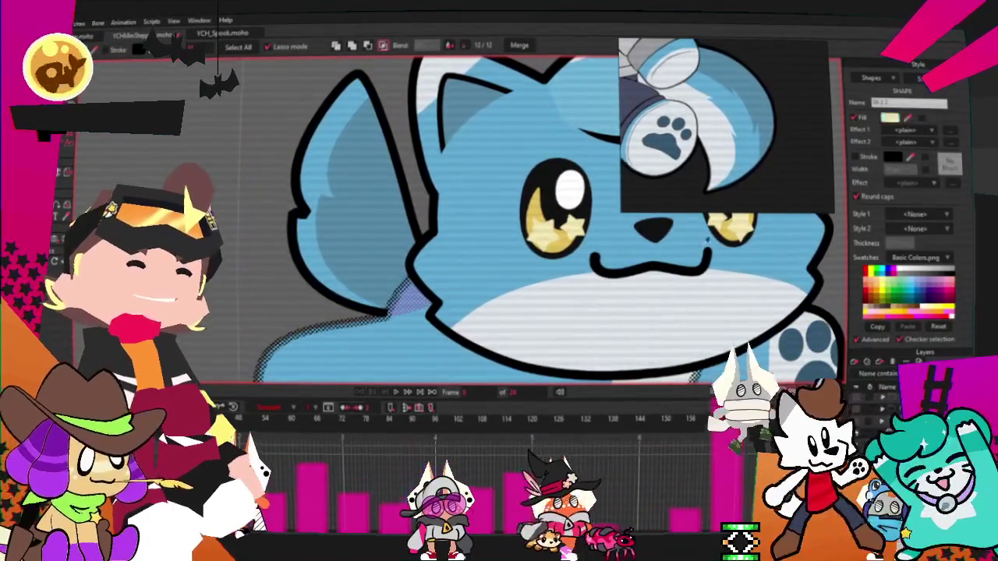
left_click(601, 281)
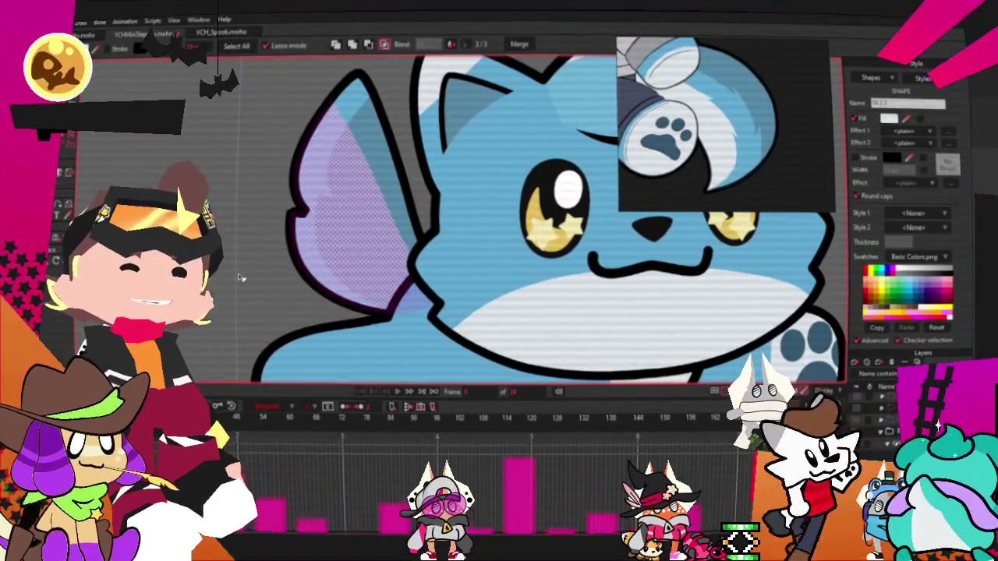
scroll(236, 218, "down", 2)
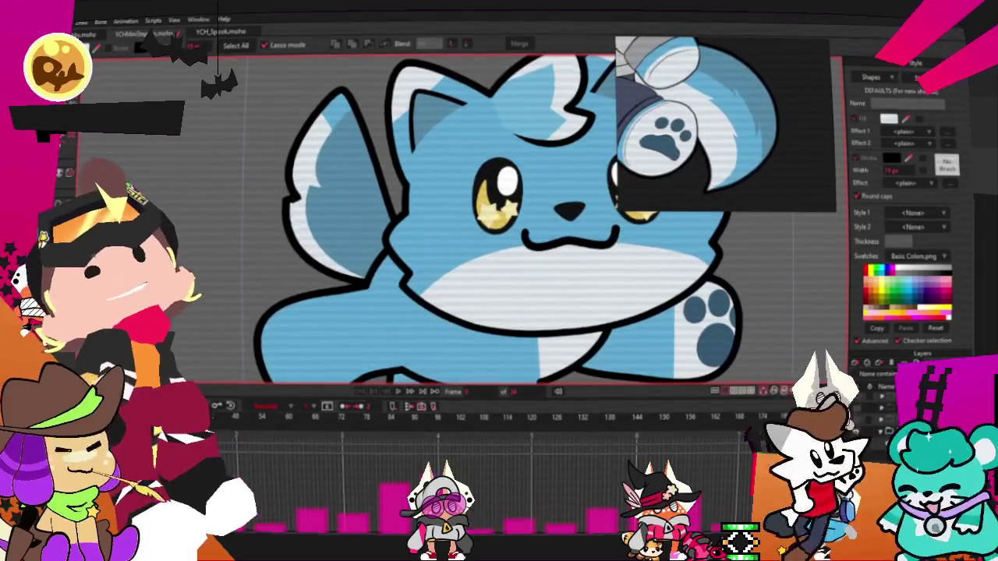
- Pull the white marking's point up along the cheek fluff's outer outline
key("t")
scroll(464, 319, "up", 2)
scroll(463, 319, "up", 2)
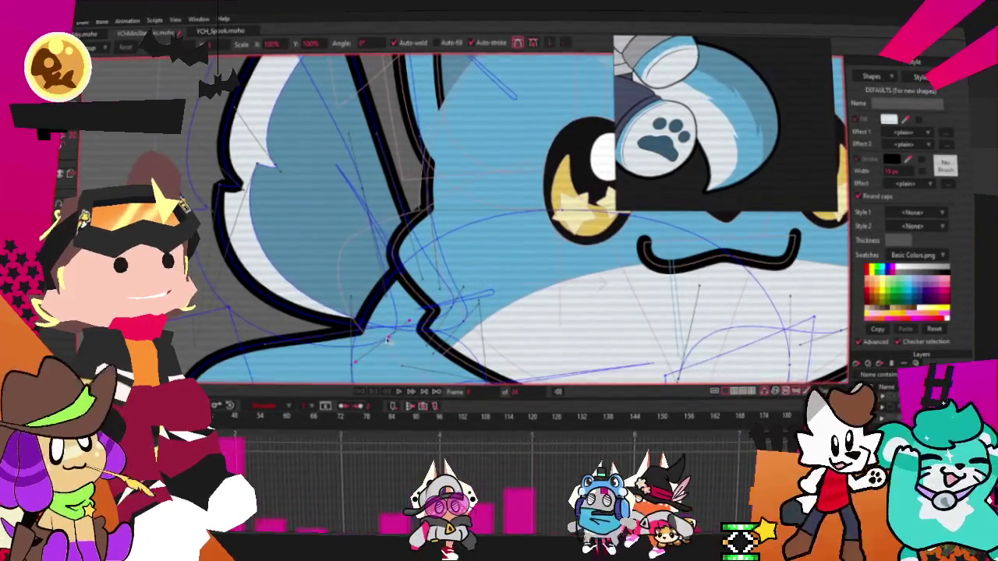
scroll(284, 135, "down", 3)
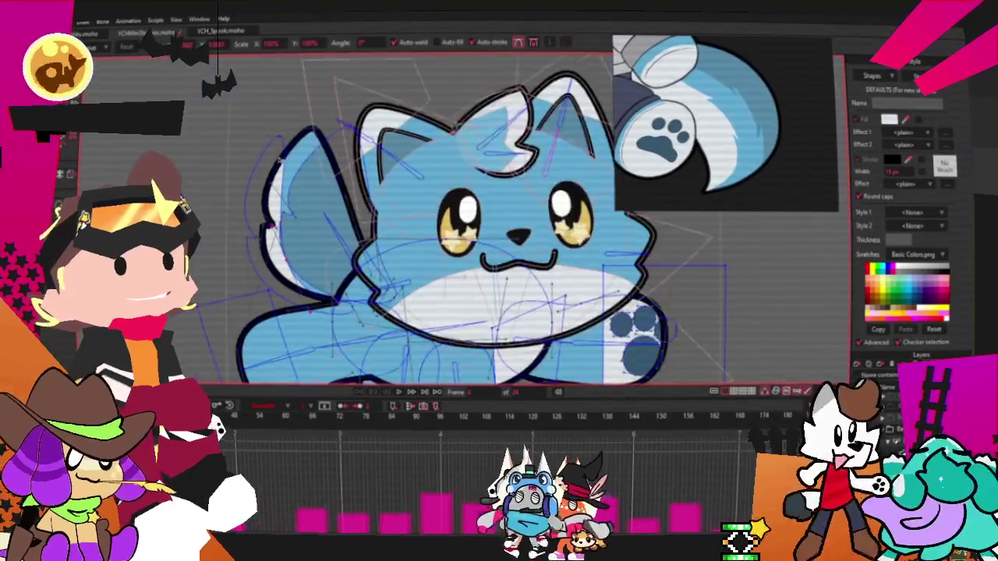
scroll(285, 135, "up", 3)
scroll(277, 292, "up", 2)
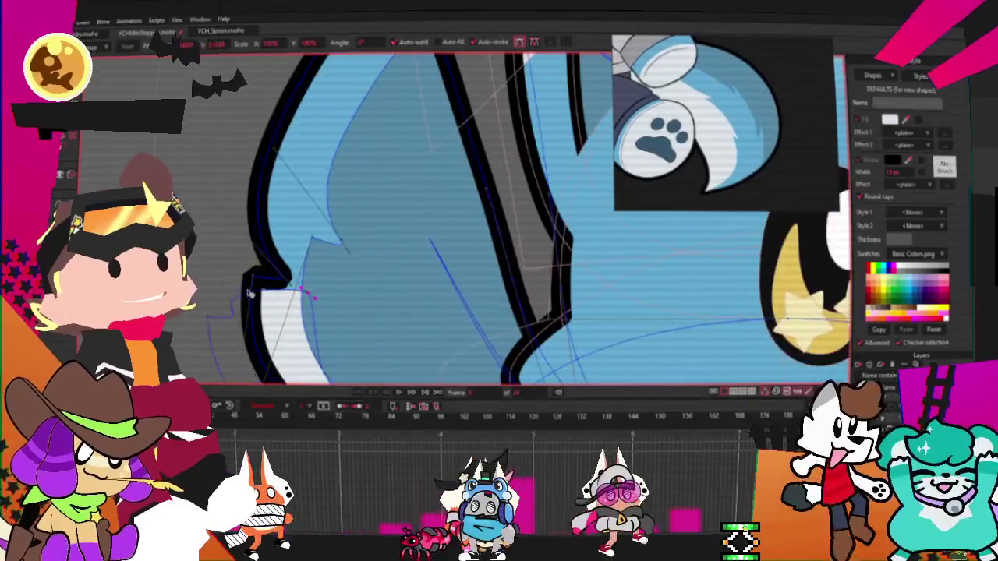
left_click_drag(282, 293, 286, 91)
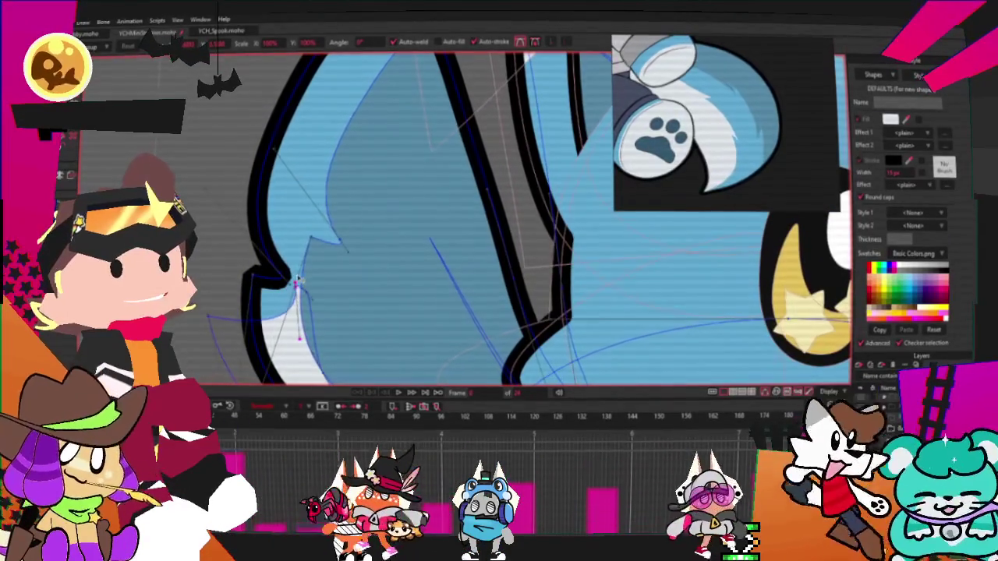
- Select the points along the white cheek marking's edge
scroll(286, 92, "down", 3)
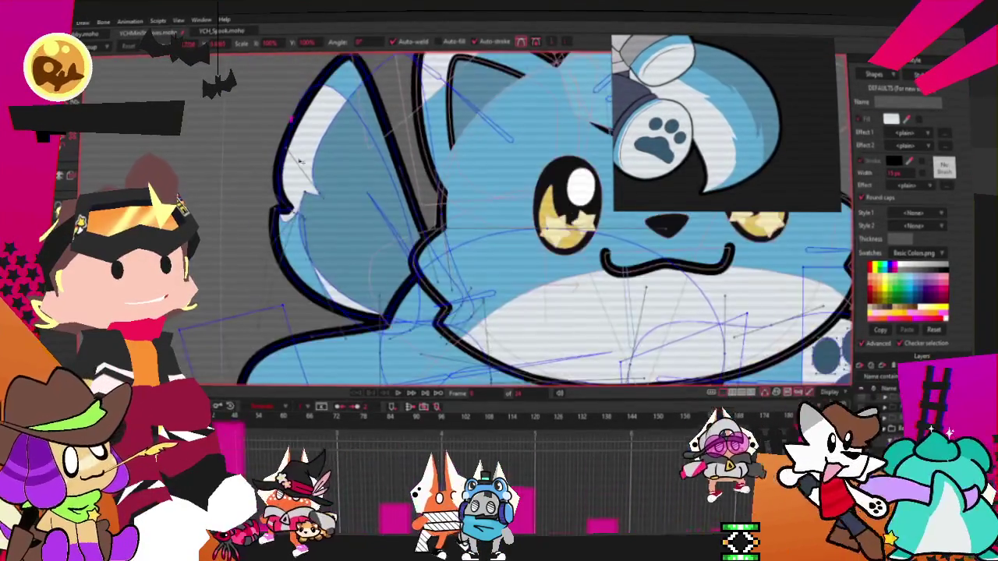
scroll(300, 92, "down", 1)
scroll(310, 93, "down", 2)
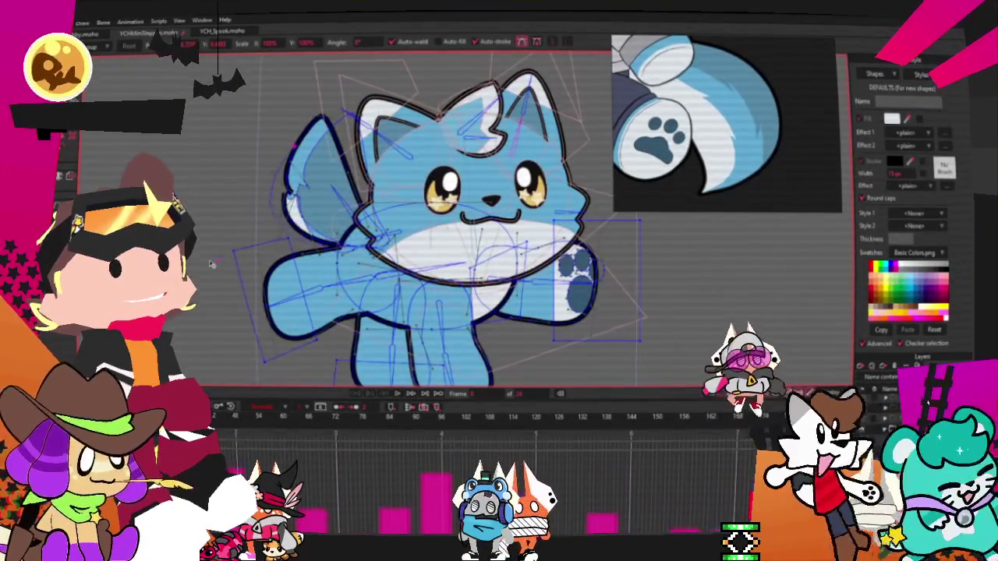
scroll(278, 308, "up", 2)
scroll(278, 307, "up", 2)
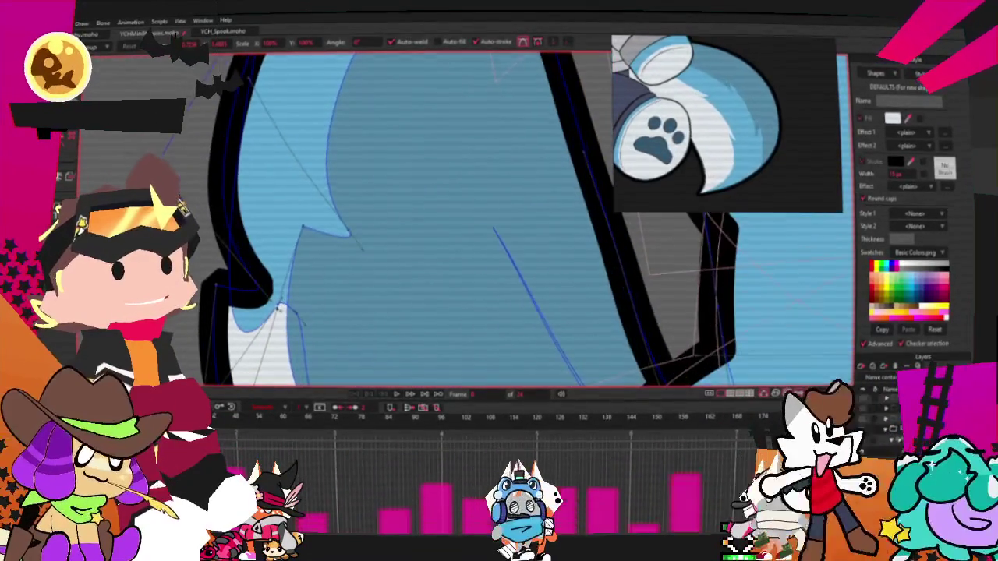
scroll(278, 300, "down", 1)
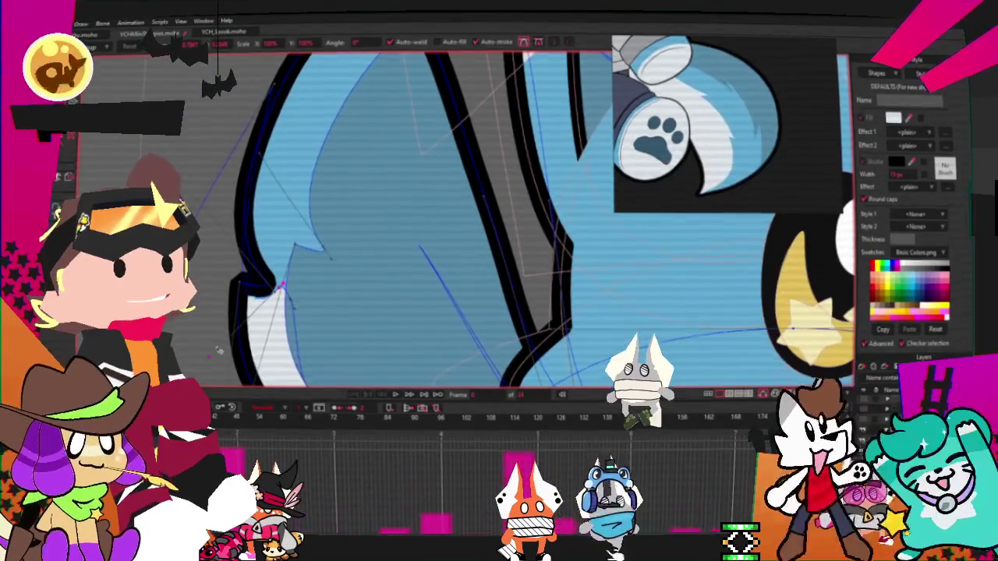
scroll(276, 243, "down", 3)
scroll(265, 180, "up", 3)
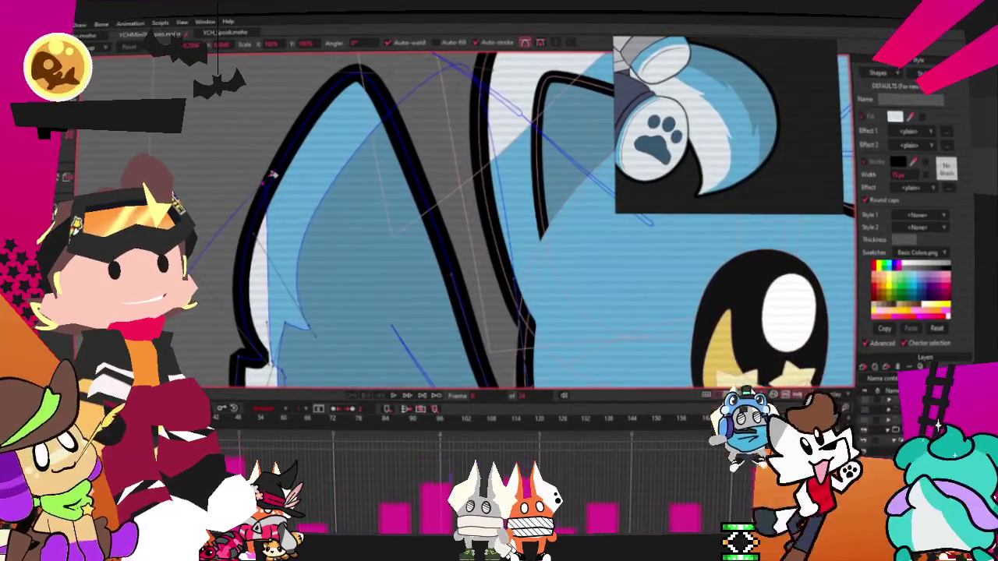
scroll(271, 176, "down", 3)
scroll(329, 282, "up", 3)
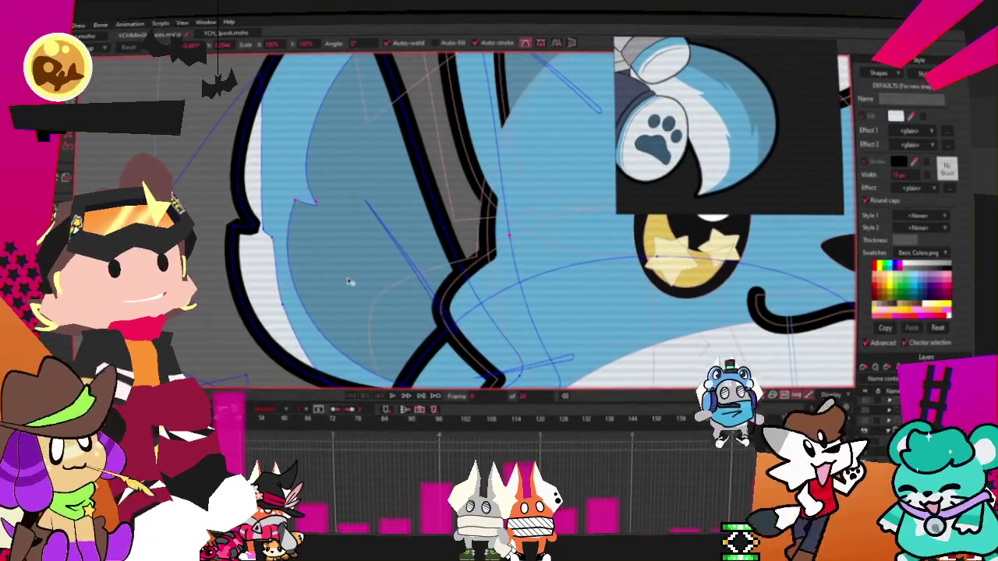
scroll(349, 283, "up", 2)
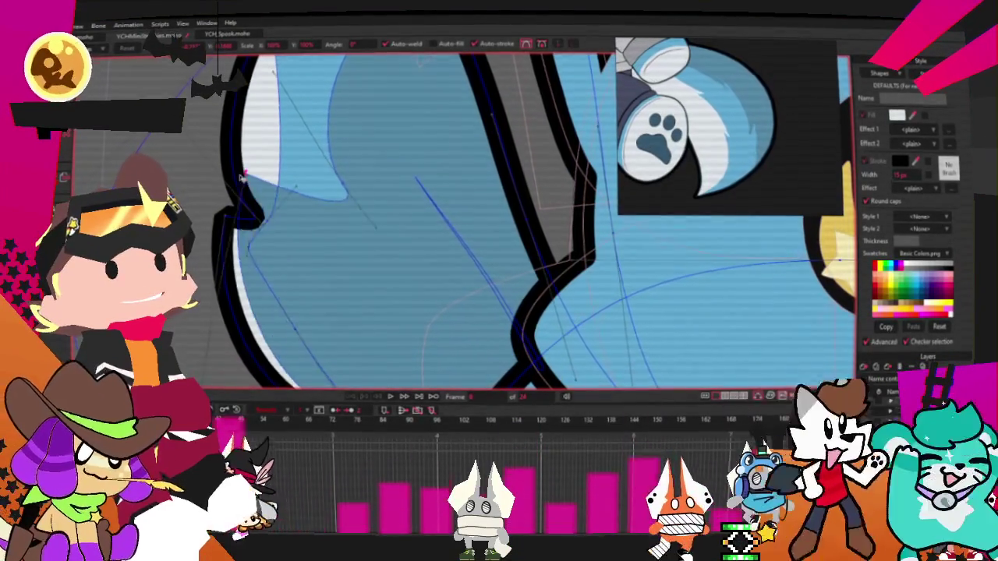
scroll(297, 200, "up", 2)
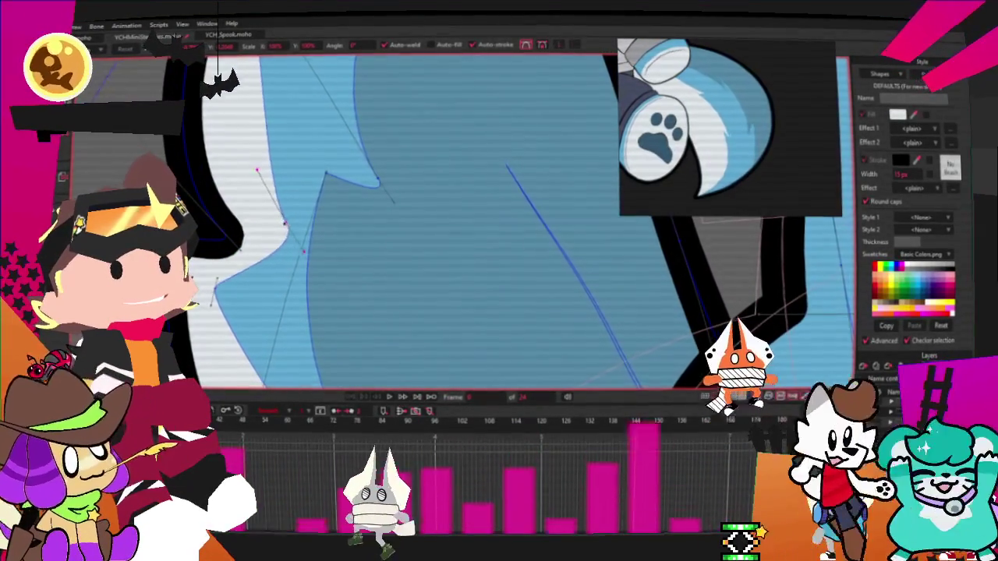
scroll(522, 218, "down", 2)
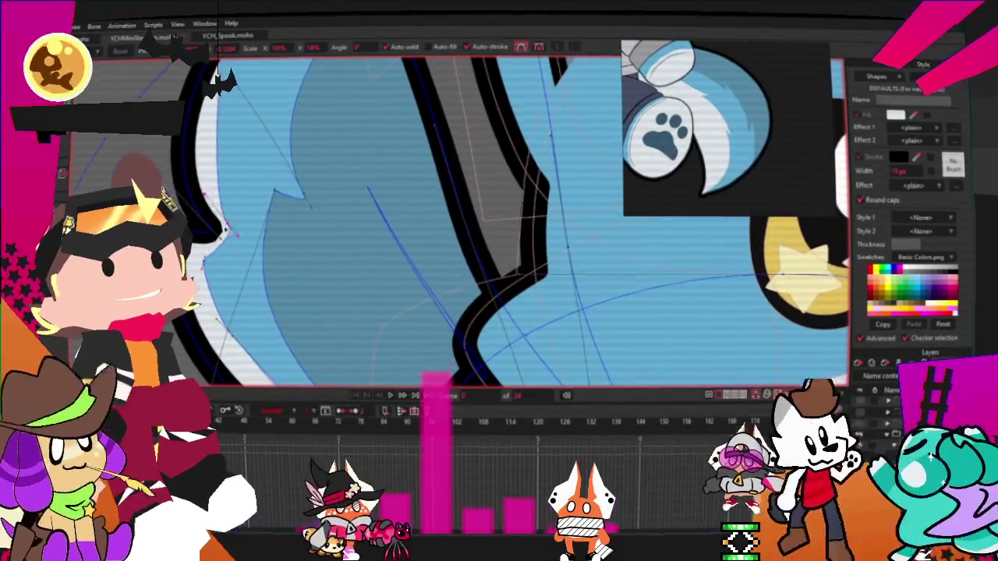
left_click(231, 226)
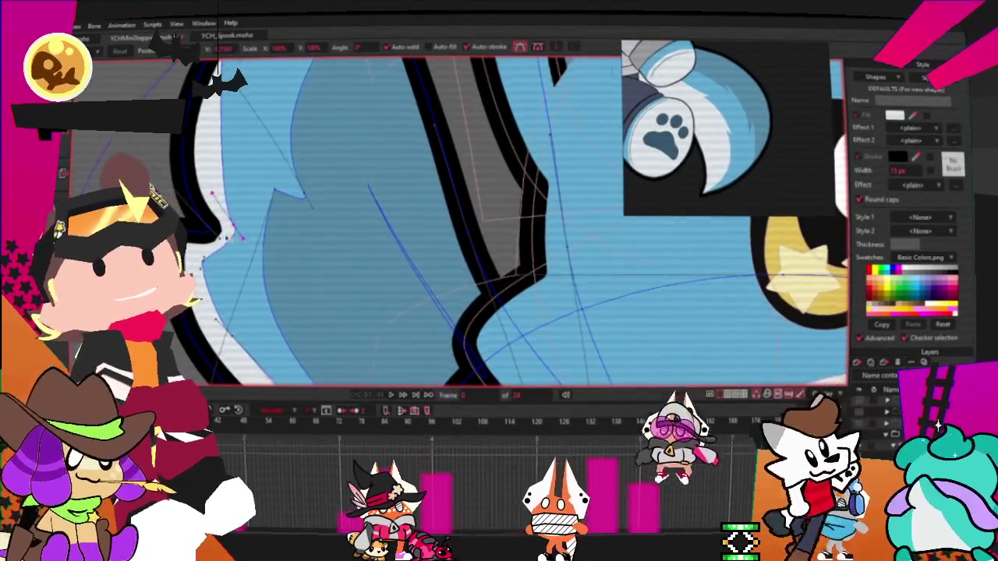
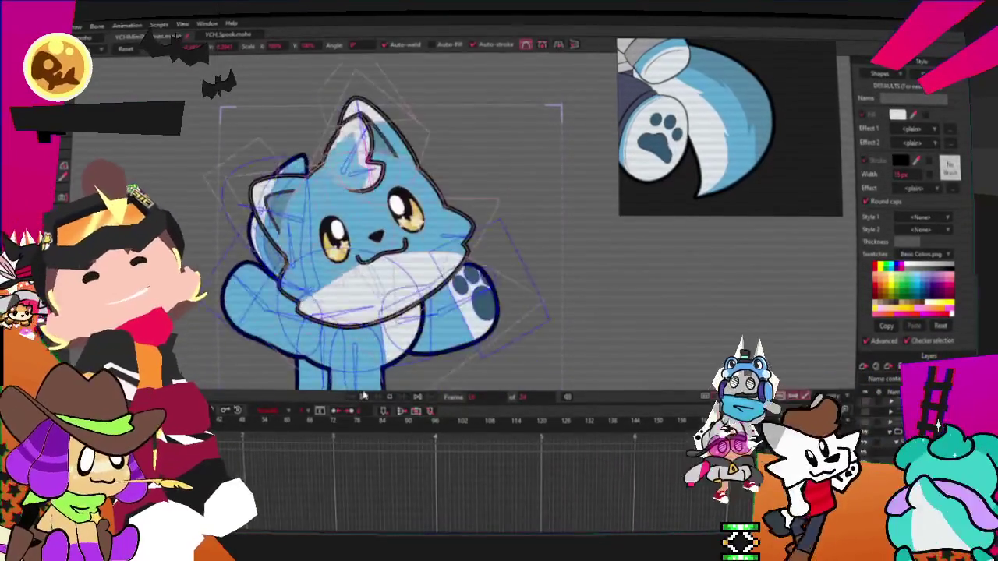
- Bring up the File menu three times and dismiss it each time without choosing a command
left_click(76, 25)
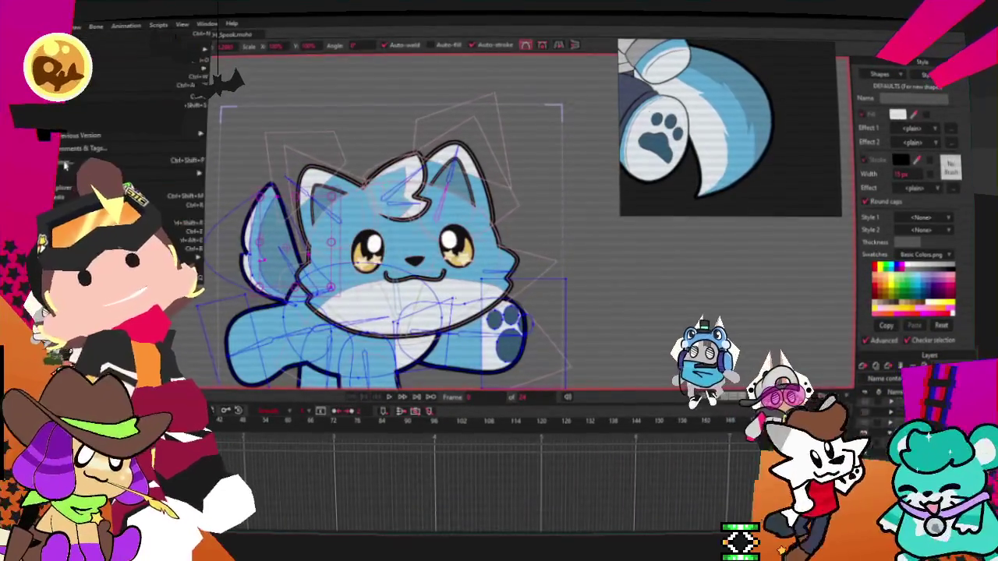
key("Escape")
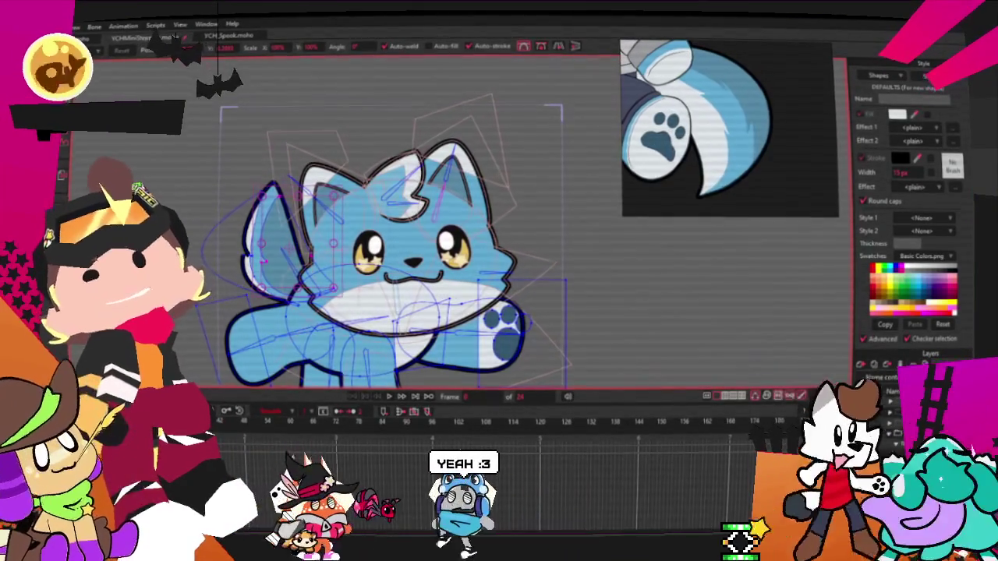
left_click(75, 26)
key("Escape")
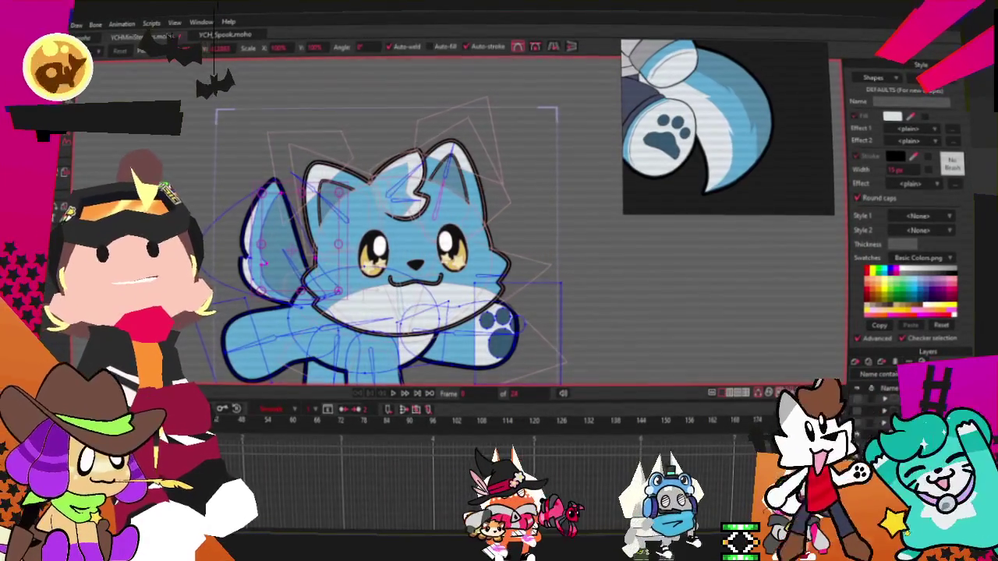
key("alt+f")
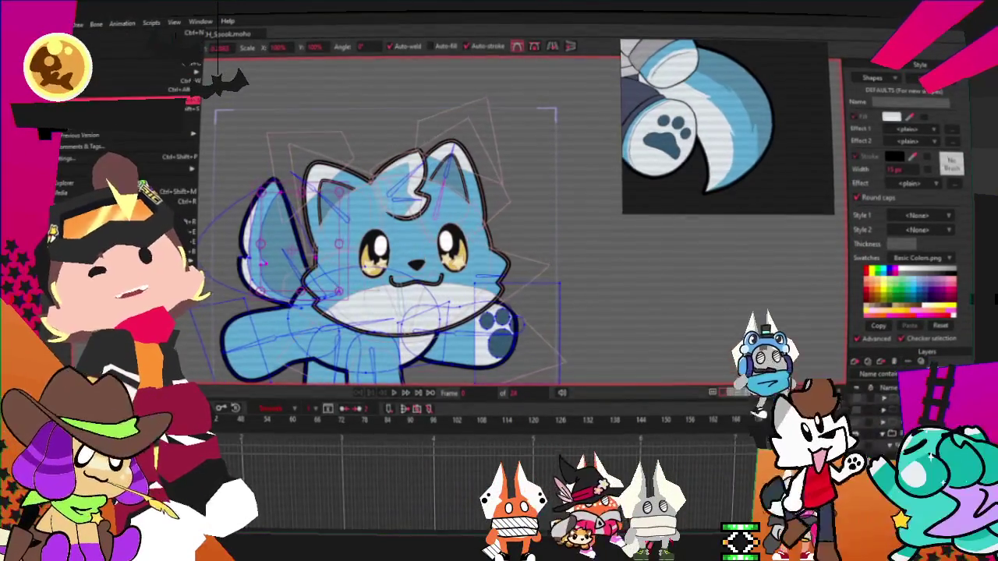
key("Escape")
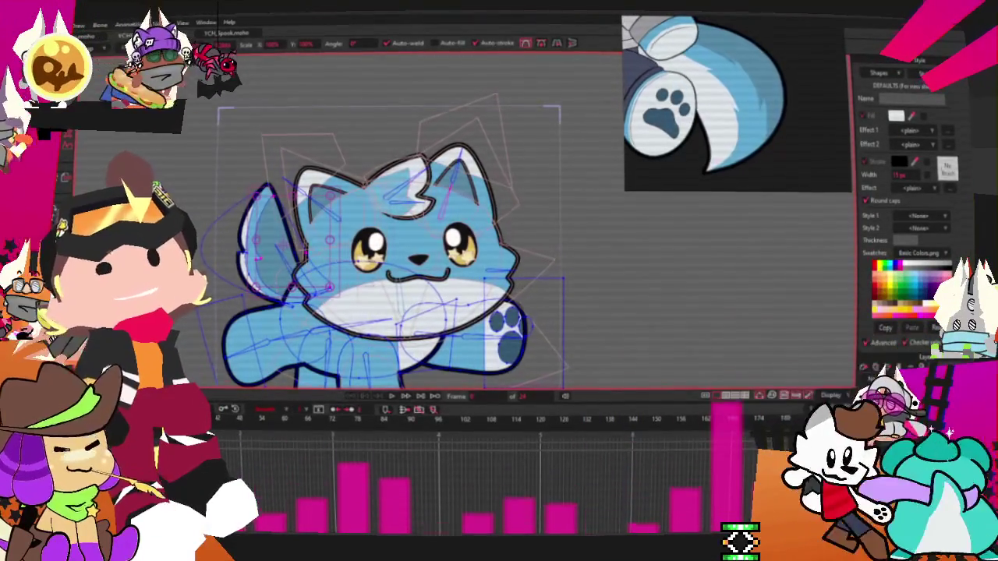
- Save the project as YCHMiniSteppies.moho and zoom out to view the whole purple cat
key("ctrl+s")
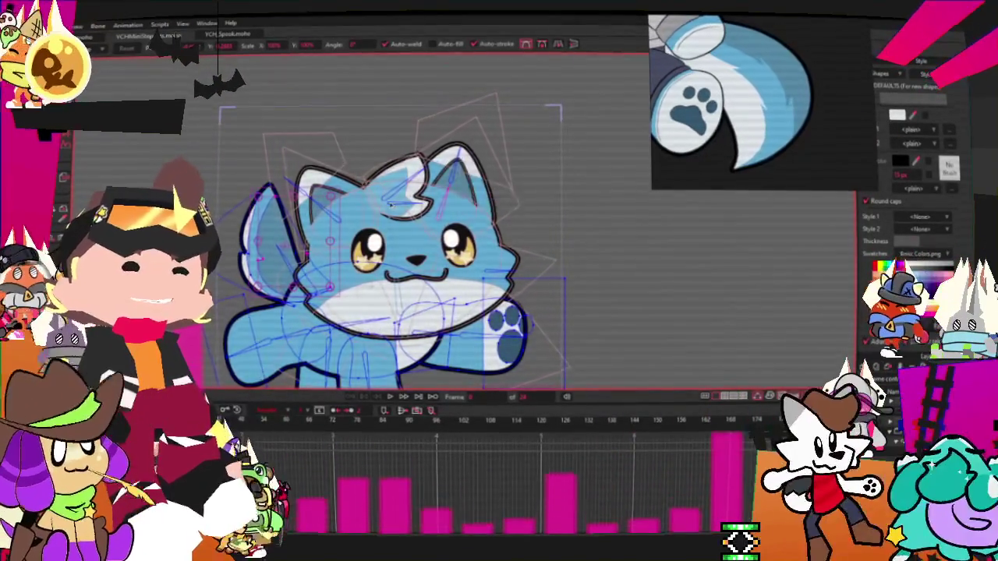
key("t")
scroll(390, 249, "down", 3)
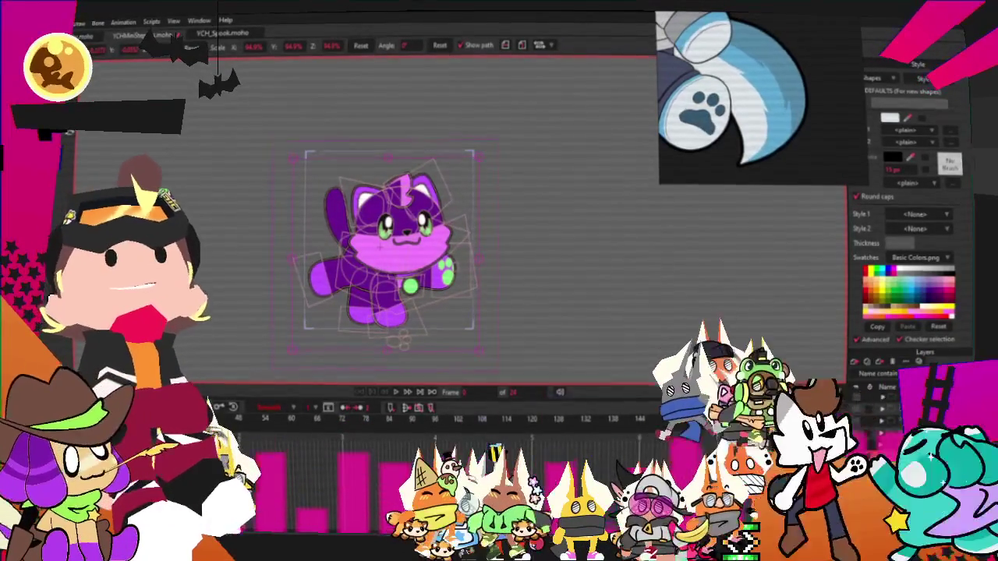
- Clear the reference panel's image slot to make room for the pastel-haired reference
right_click(663, 49)
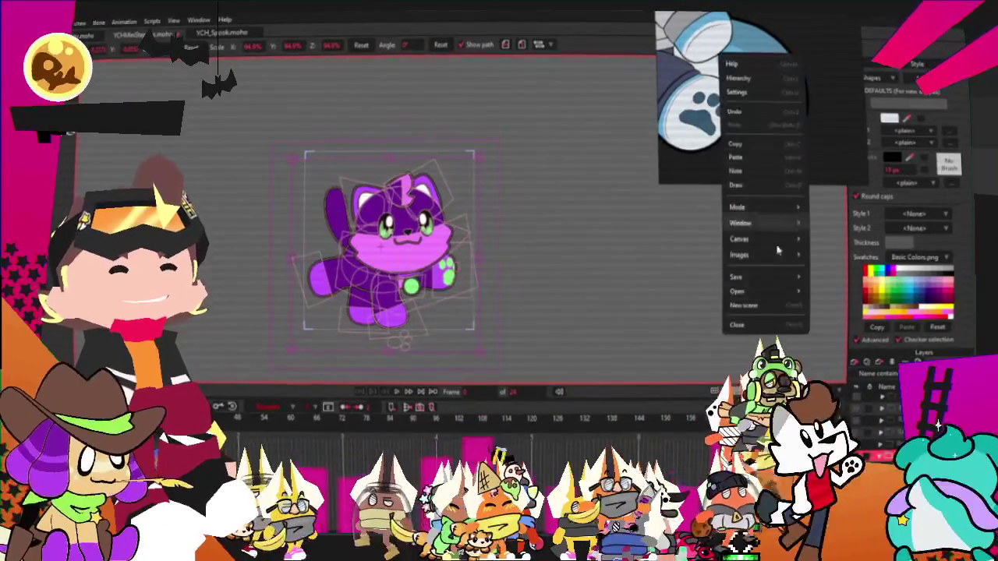
left_click(729, 103)
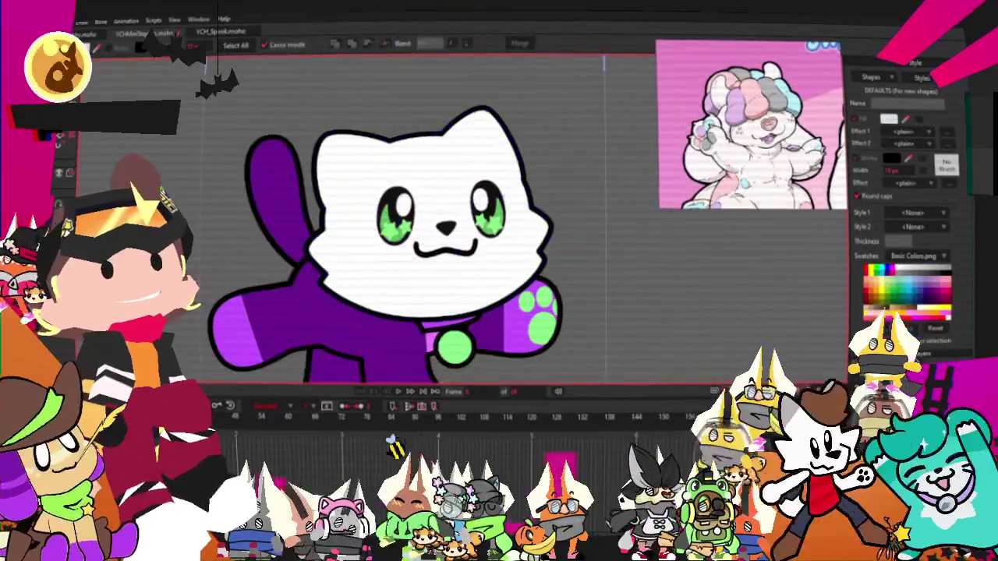
- Select and transform points in the green eyes to shape star highlights
key("g")
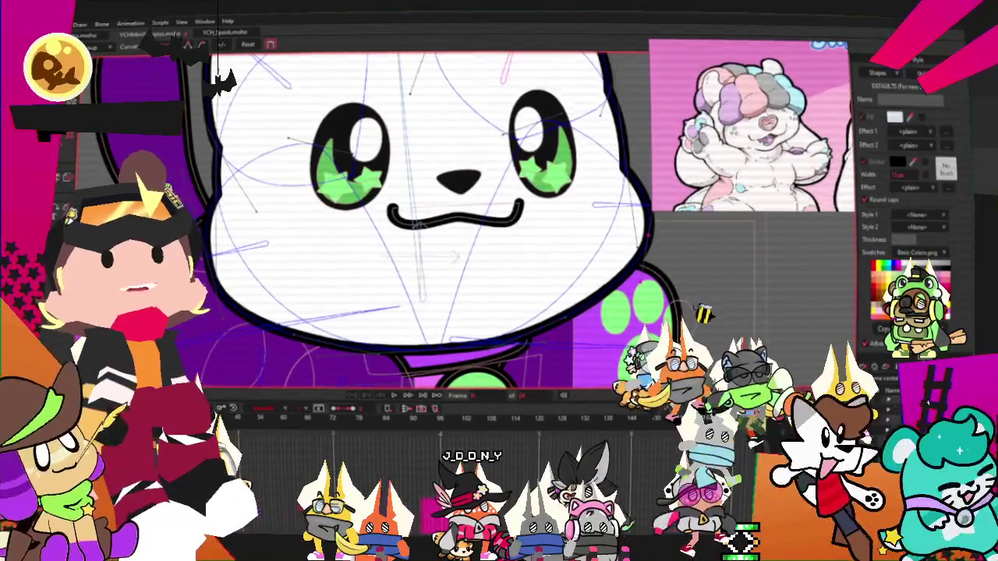
key("t")
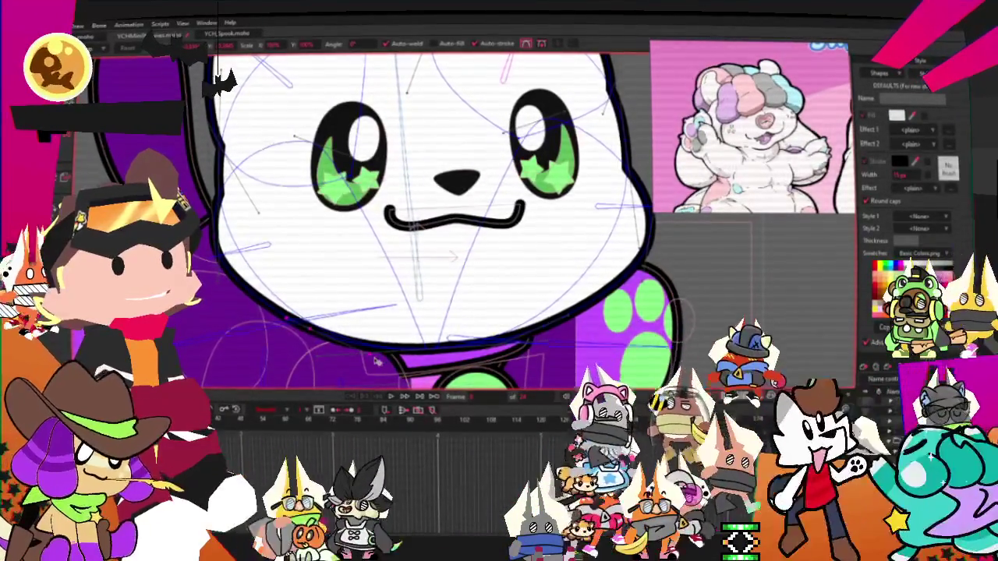
scroll(622, 219, "down", 3)
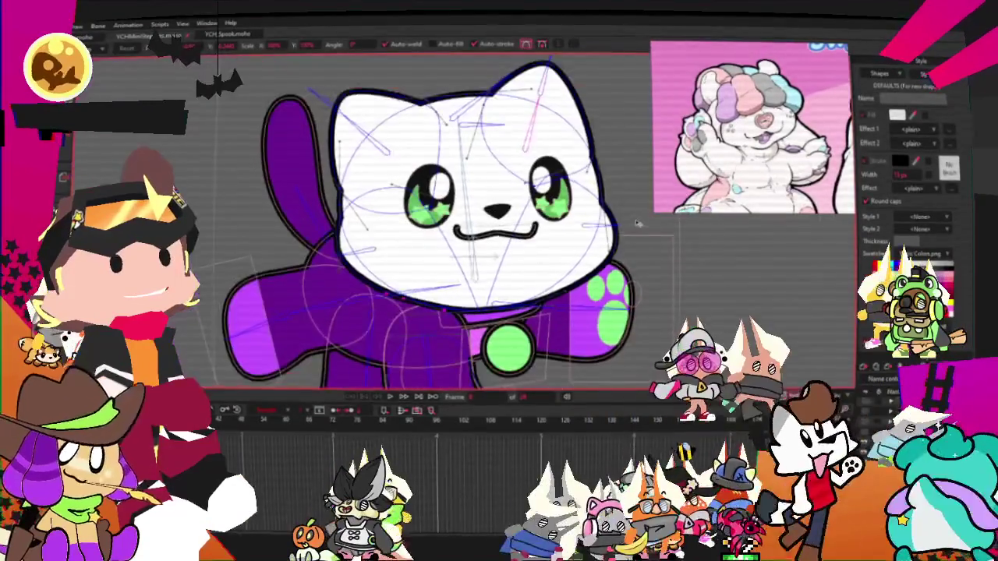
scroll(621, 219, "up", 3)
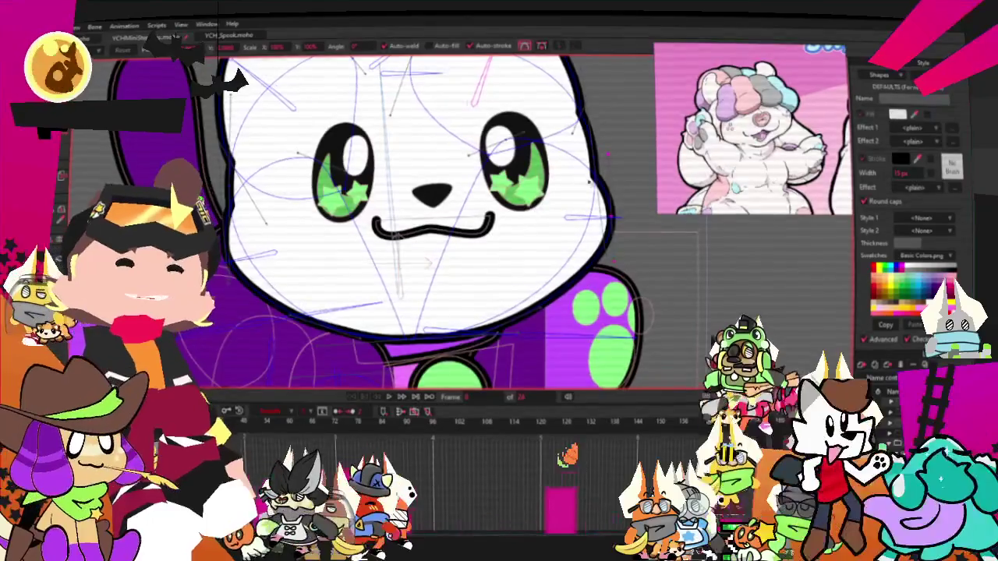
- Preview the cat's waving animation to check the star highlights in both eyes
key("space")
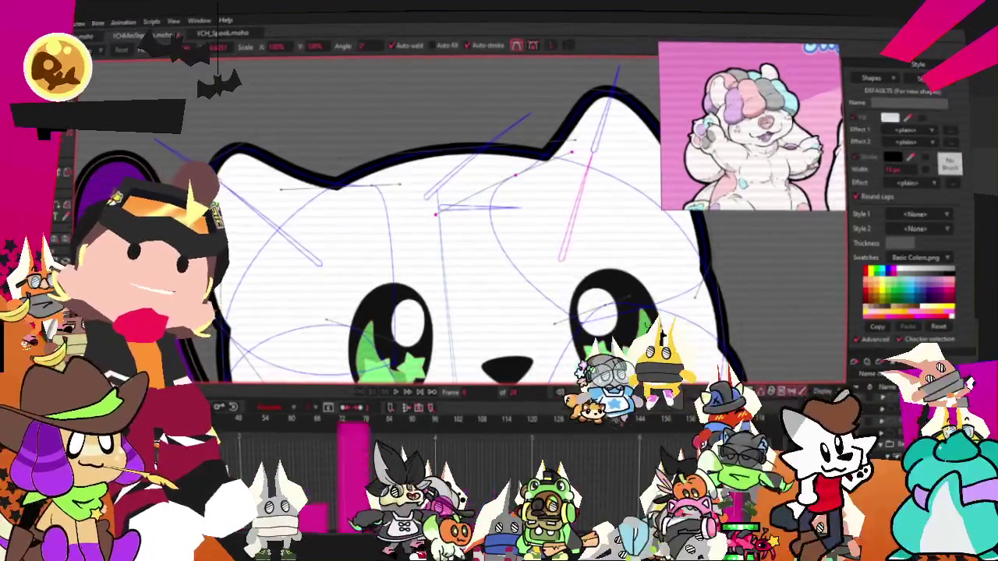
scroll(598, 146, "up", 1)
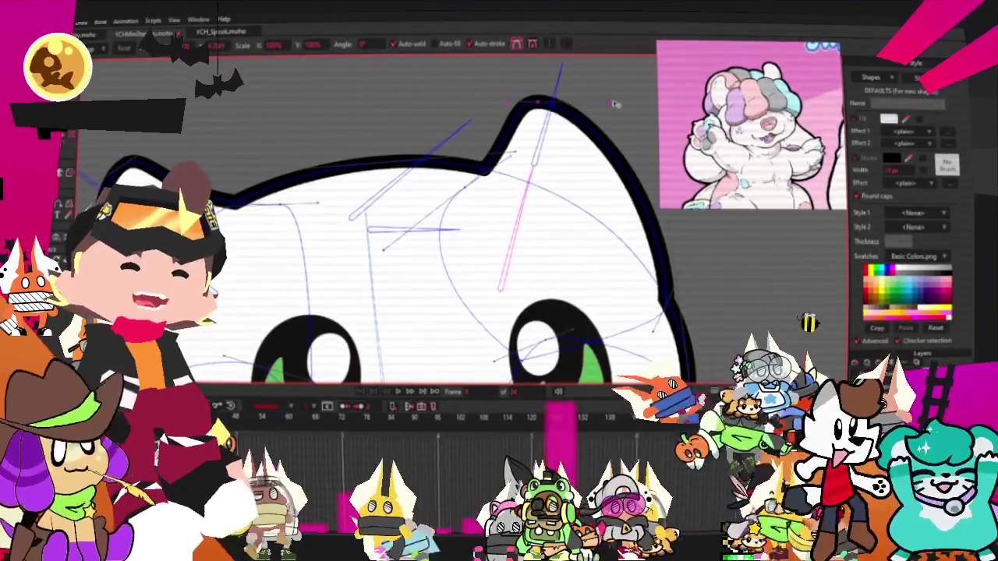
scroll(600, 124, "down", 2)
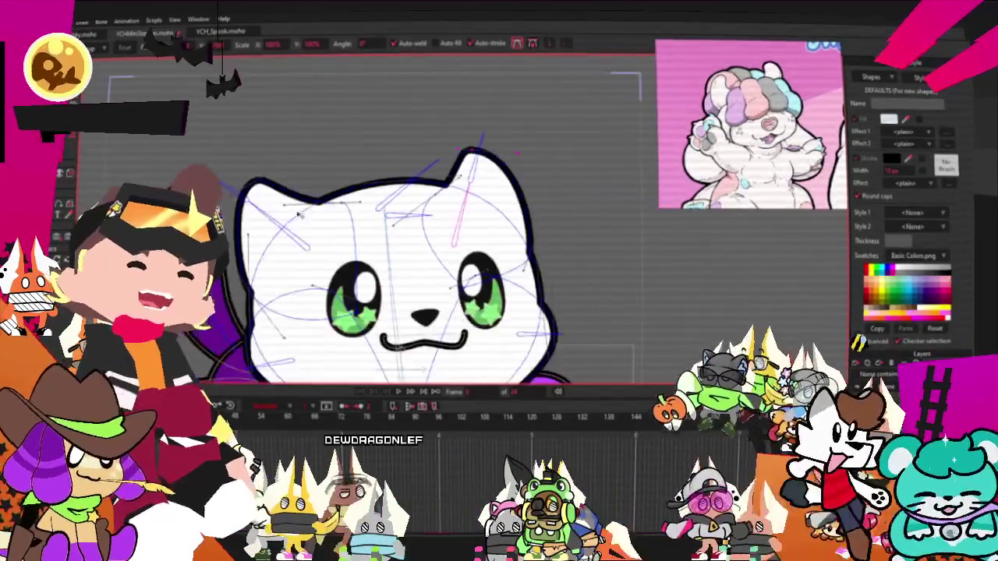
scroll(437, 234, "up", 1)
scroll(437, 234, "up", 2)
scroll(436, 234, "down", 1)
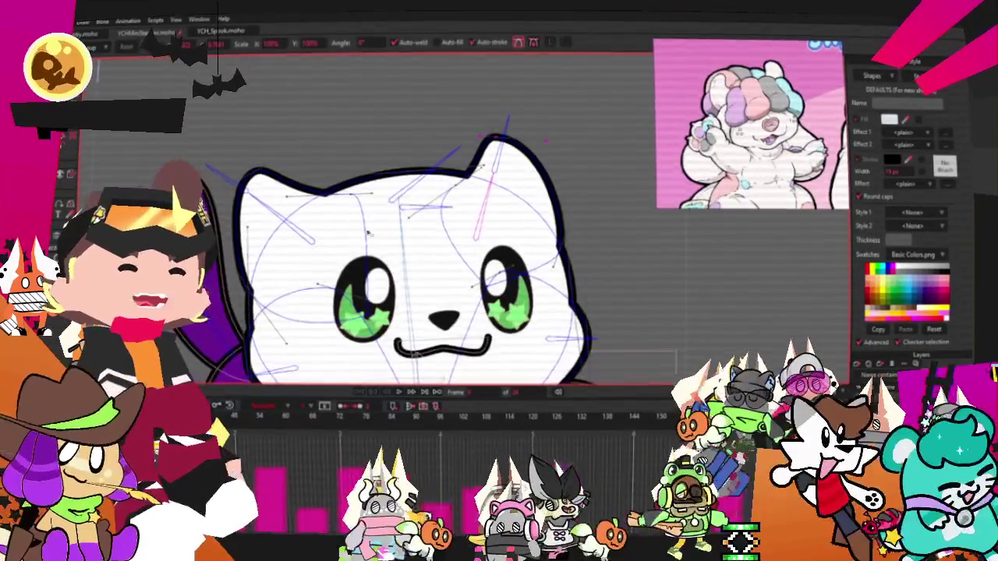
scroll(436, 226, "down", 1)
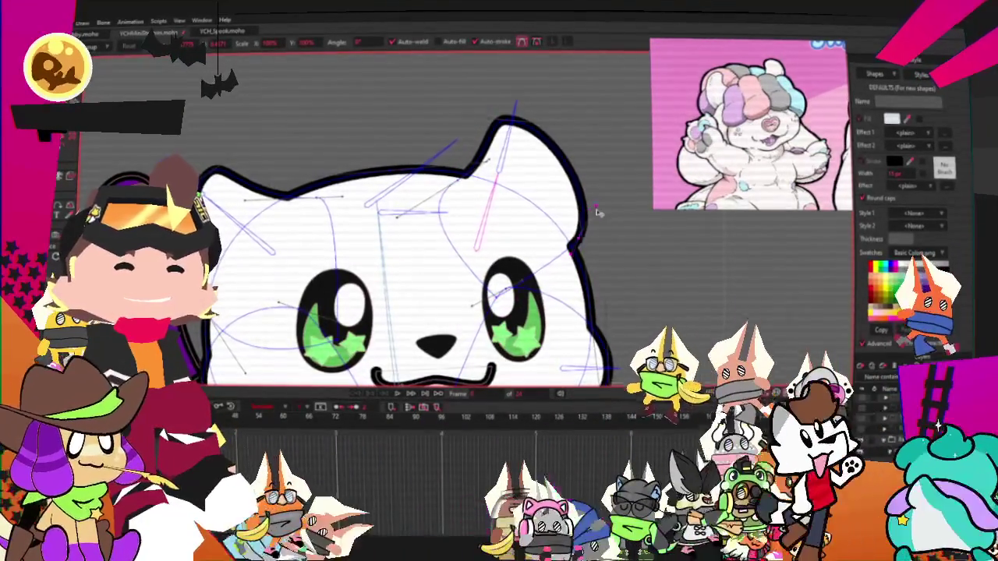
scroll(595, 212, "up", 2)
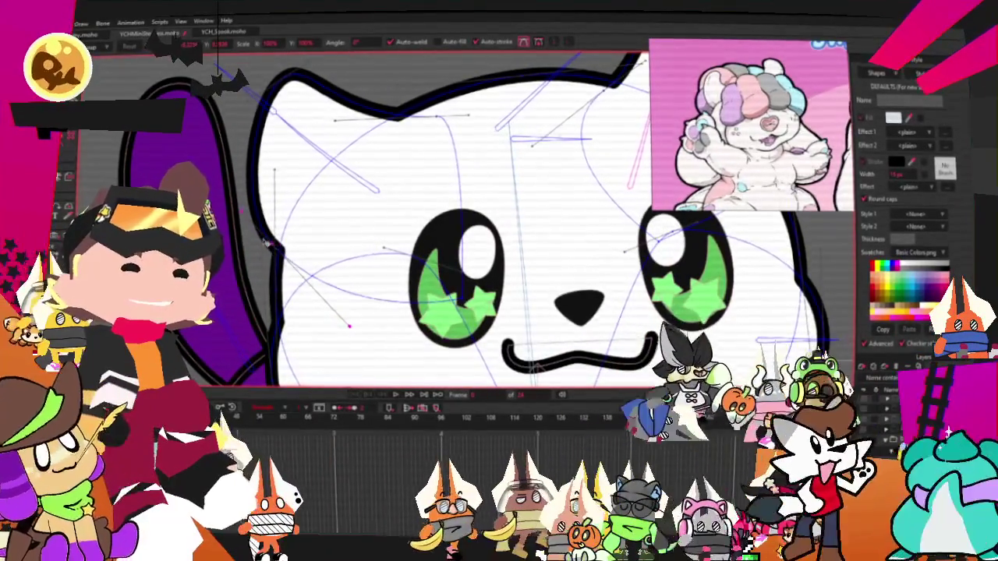
scroll(359, 204, "down", 2)
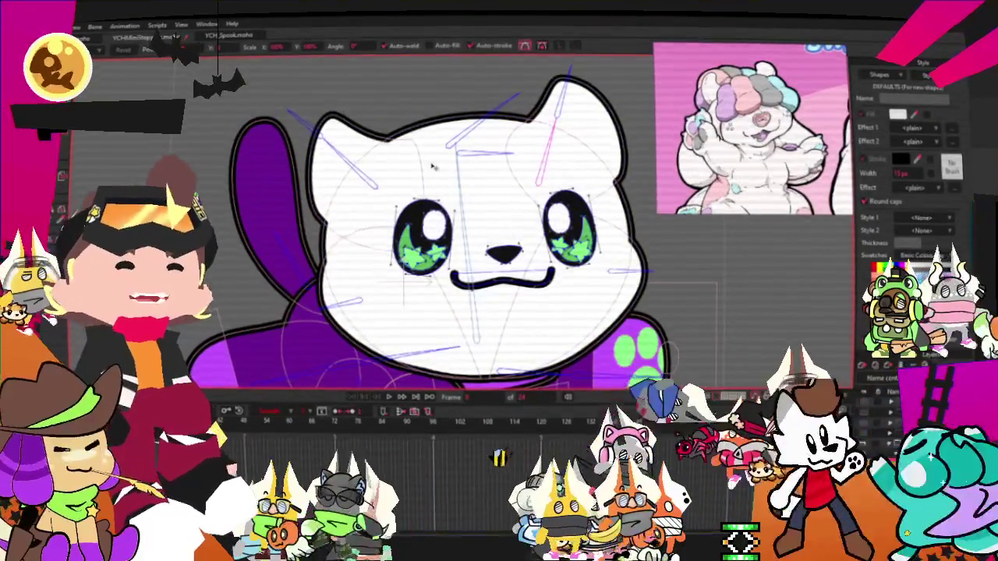
scroll(485, 187, "up", 1)
key("f")
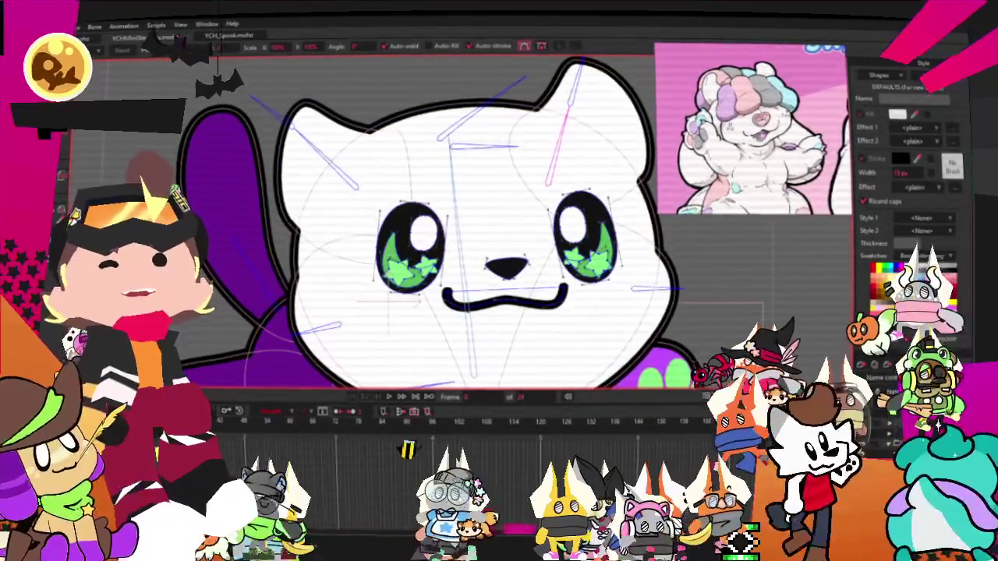
scroll(305, 187, "down", 2)
scroll(305, 187, "up", 3)
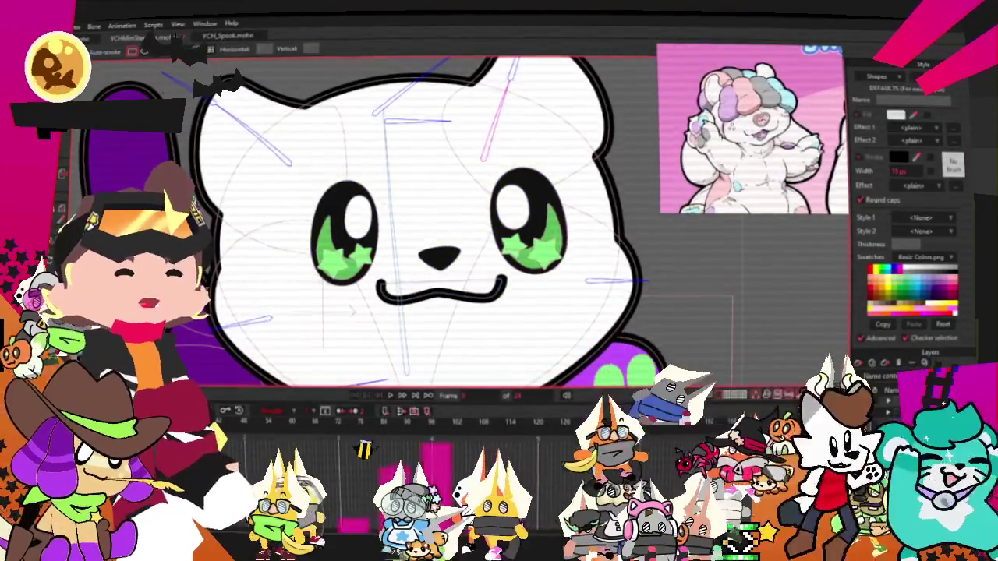
- Turn off masking on the eye layer so it shows fully
double_click(904, 402)
left_click(619, 130)
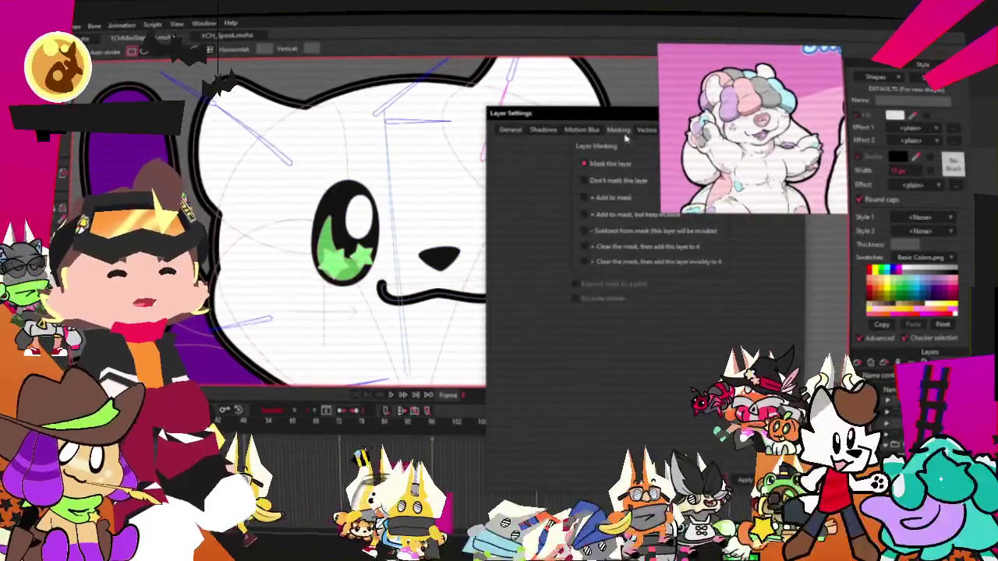
left_click(587, 180)
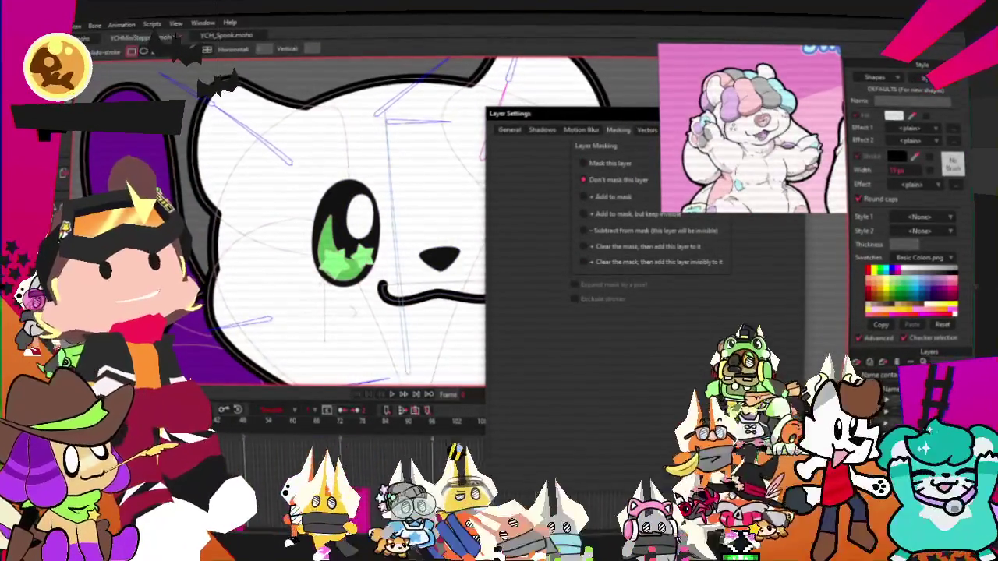
key("Return")
- Draw a light-blue rectangle over the cat's forehead, then deselect it to view the fill
scroll(345, 214, "down", 2)
scroll(374, 109, "up", 1)
scroll(374, 109, "up", 2)
mouse_move(368, 97)
left_mouse_down()
mouse_move(402, 112)
mouse_move(507, 251)
left_mouse_up()
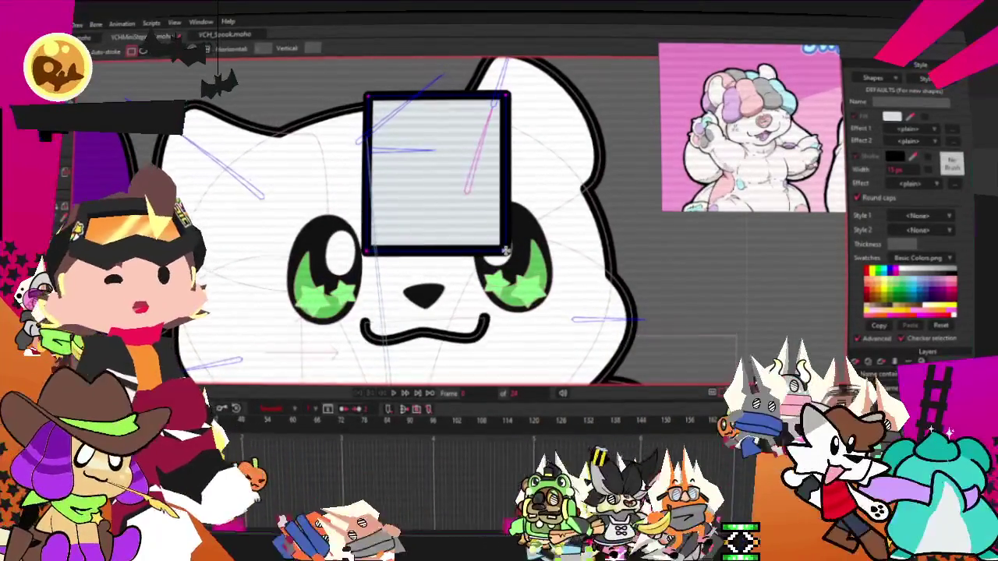
key("g")
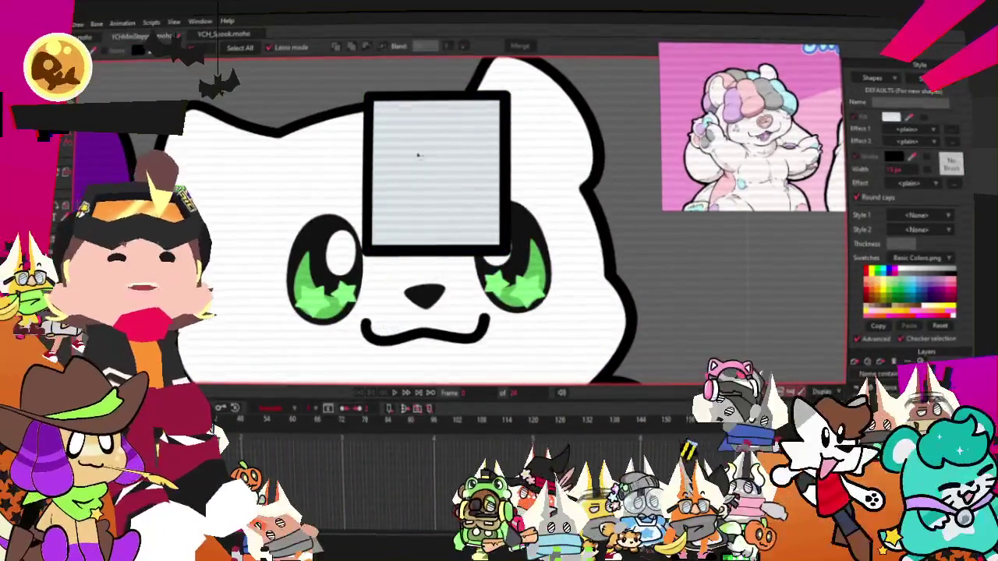
key("ctrl+a")
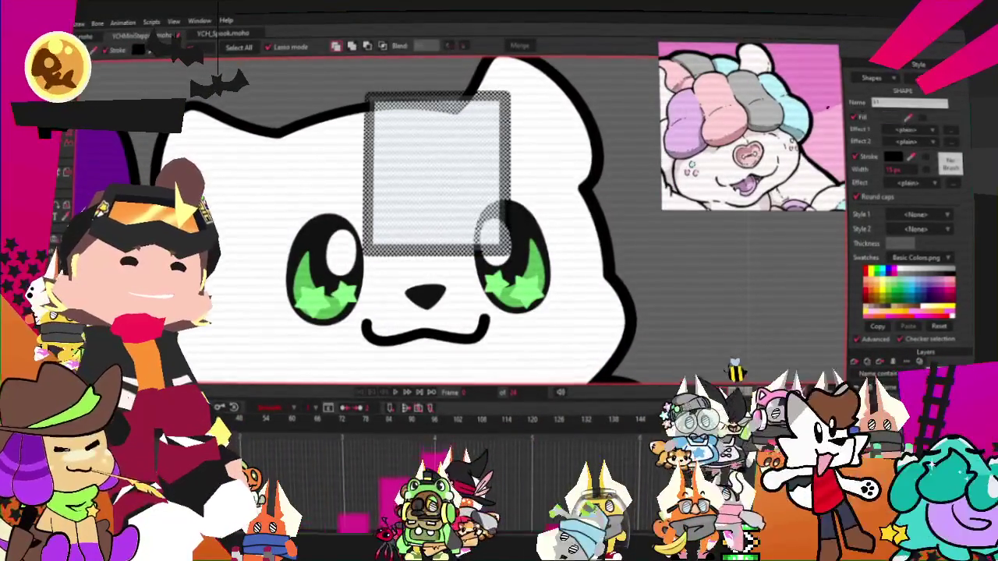
key("Escape")
scroll(374, 218, "down", 2)
scroll(374, 218, "down", 1)
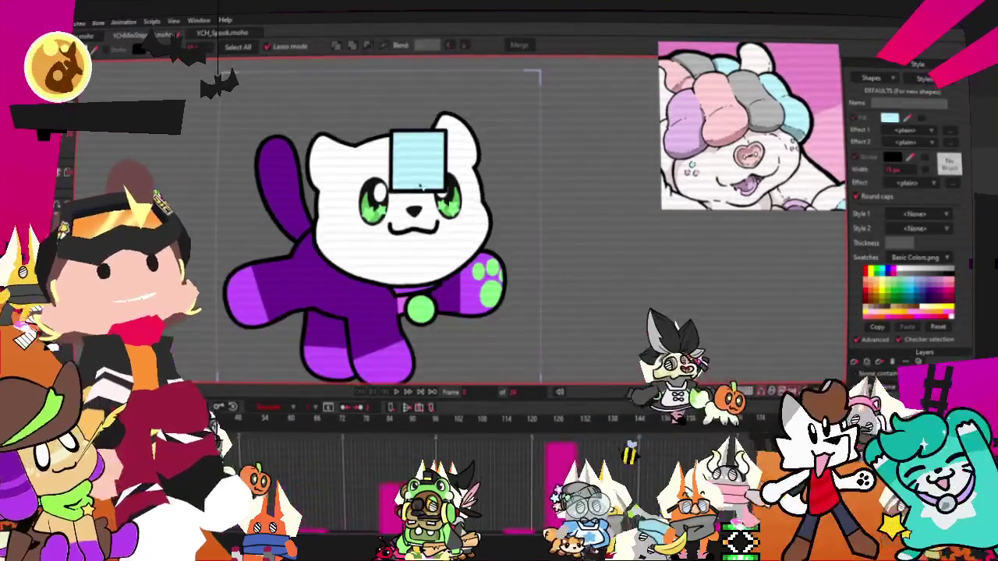
scroll(374, 219, "up", 1)
- Stretch the rectangle's bottom-right corner and tilt it diagonally across the forehead
key("t")
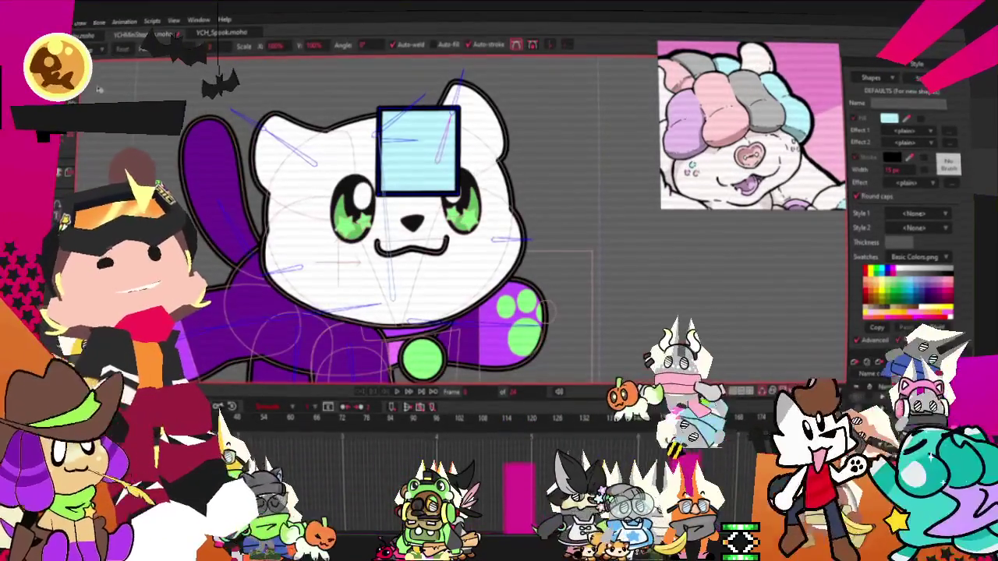
scroll(432, 203, "up", 2)
scroll(432, 204, "down", 1)
scroll(432, 203, "up", 1)
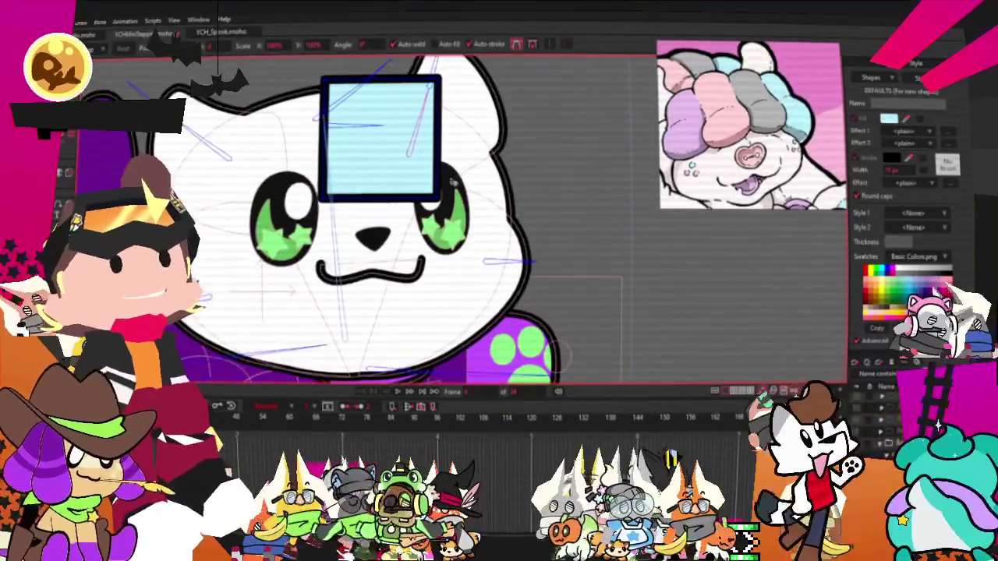
left_click_drag(432, 204, 521, 213)
left_click_drag(327, 199, 425, 237)
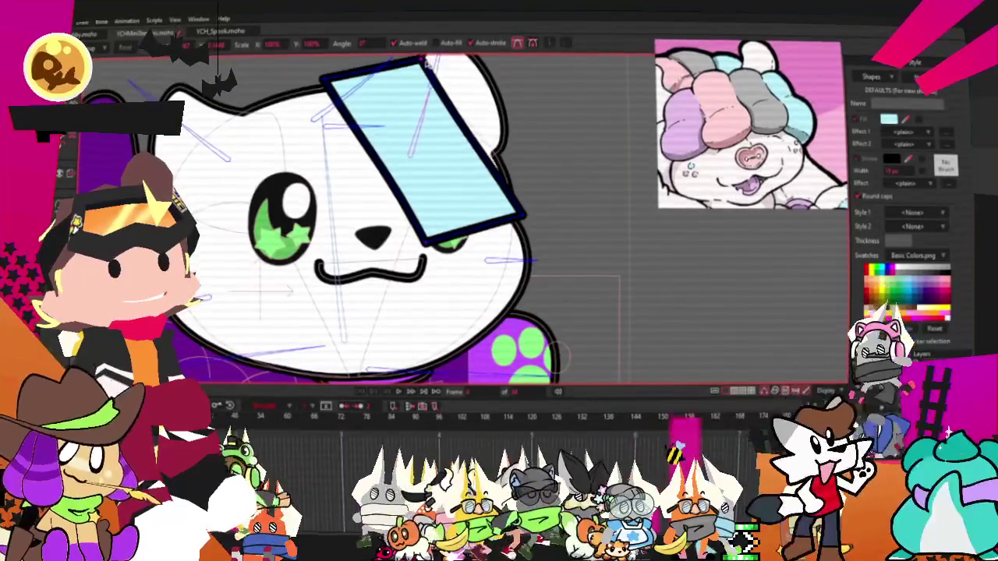
- Add a curved point on the blue shape's right edge and raise its lower edge off the eye
key("c")
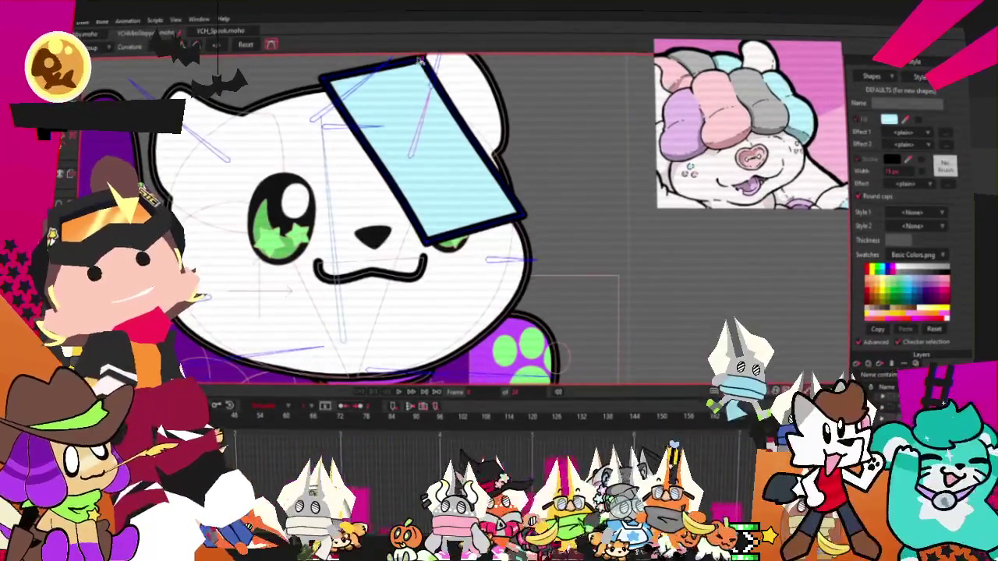
scroll(554, 88, "up", 2)
key("a")
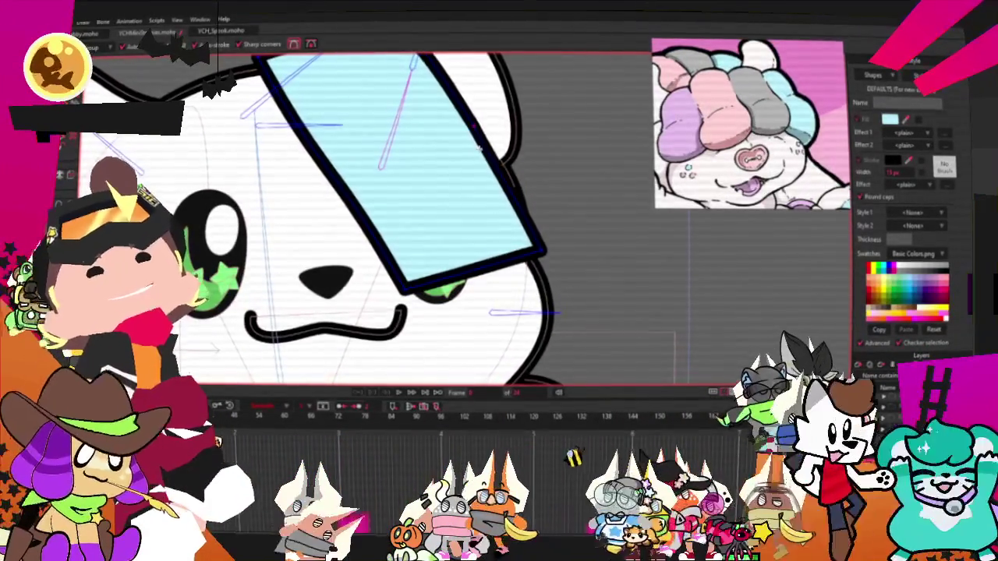
left_click_drag(478, 144, 551, 140)
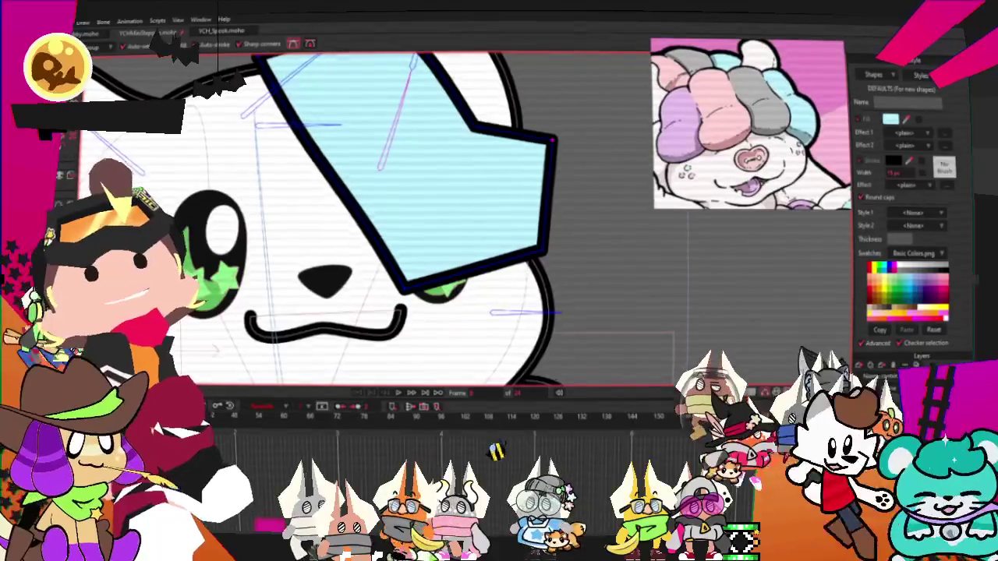
key("c")
left_click_drag(595, 138, 470, 270)
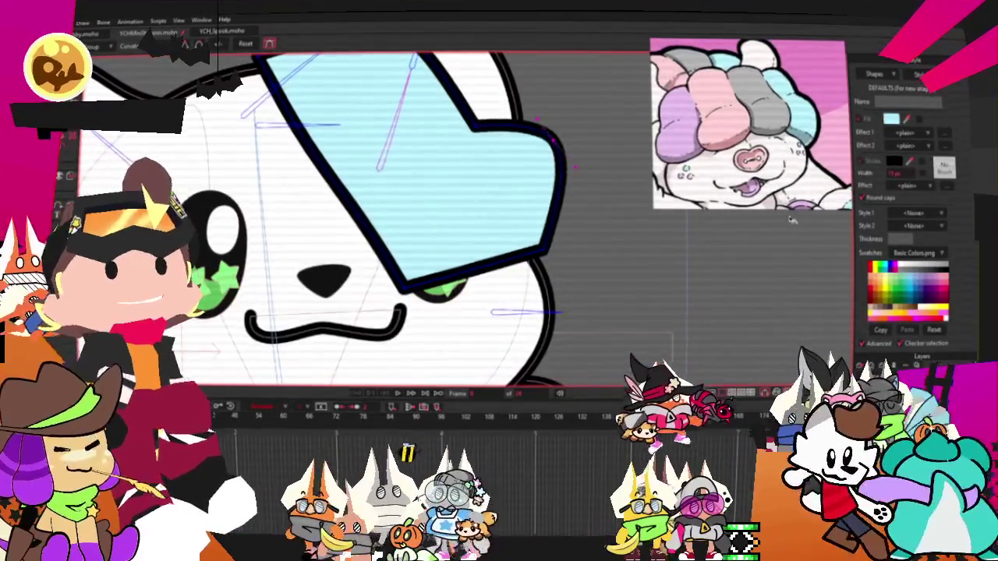
scroll(470, 269, "down", 2)
scroll(460, 205, "down", 2)
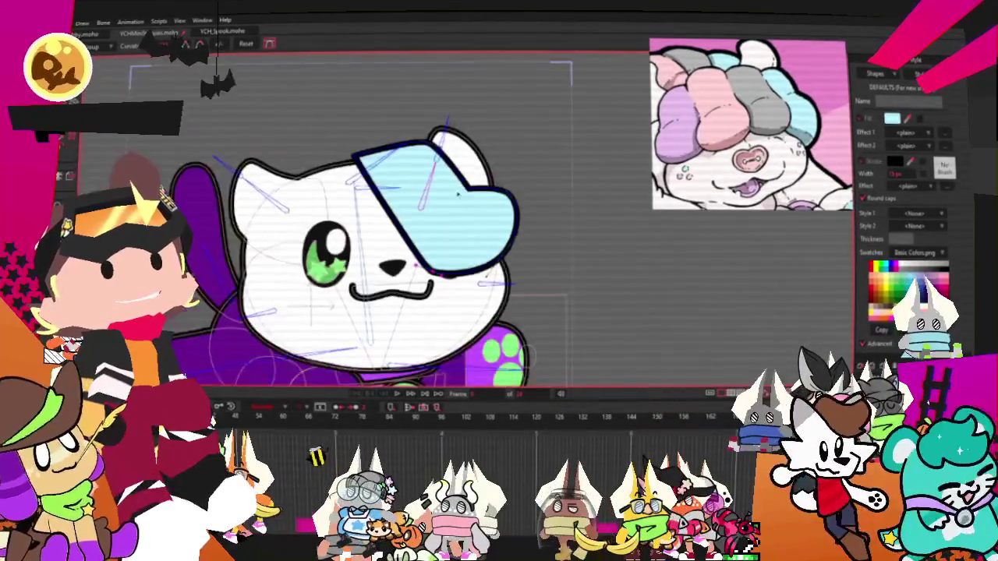
key("t")
mouse_move(432, 310)
left_mouse_down()
mouse_move(431, 269)
mouse_move(422, 272)
left_mouse_up()
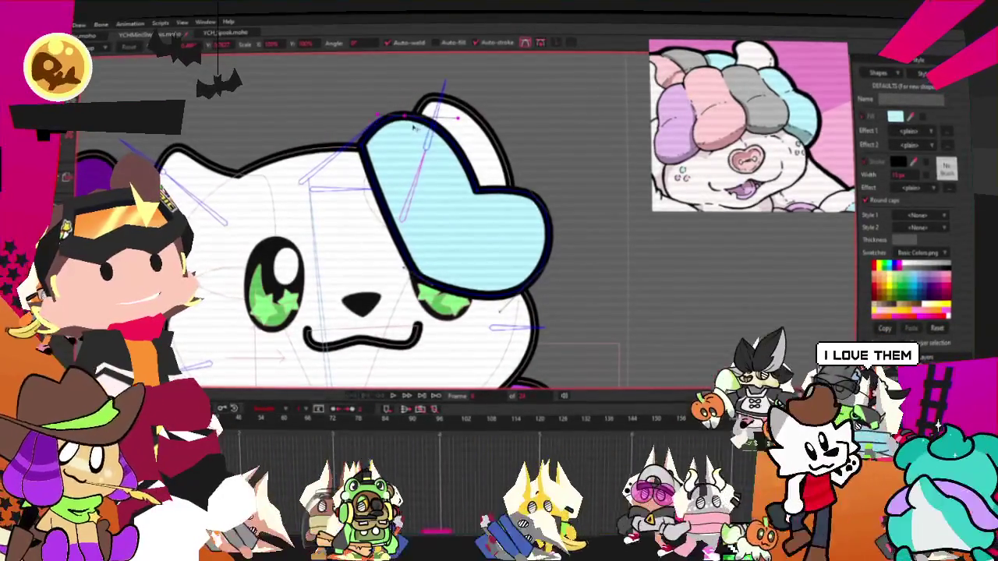
scroll(389, 156, "down", 2)
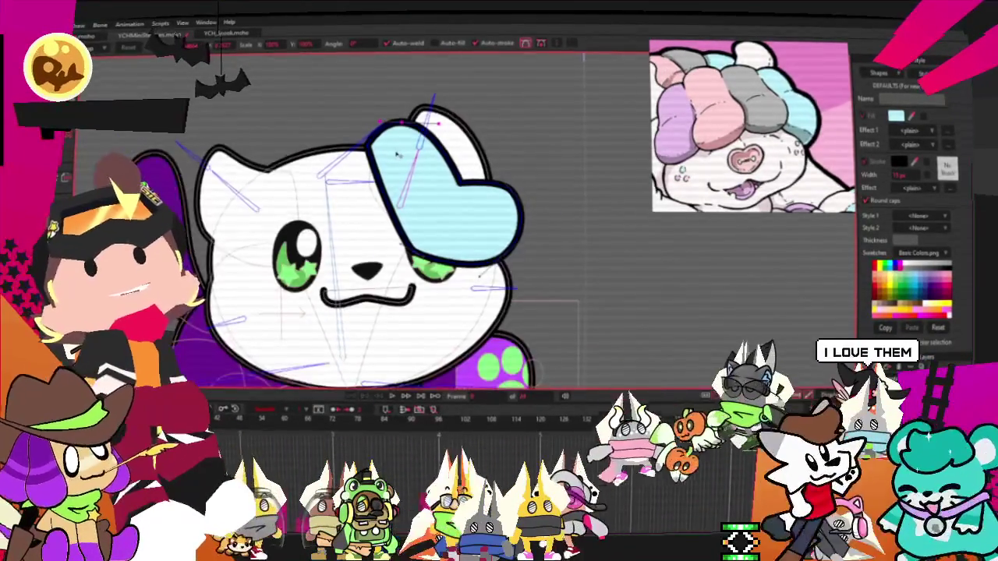
- Zoom in and out on the forehead to inspect the two rounded puffs of the bangs
scroll(363, 155, "up", 2)
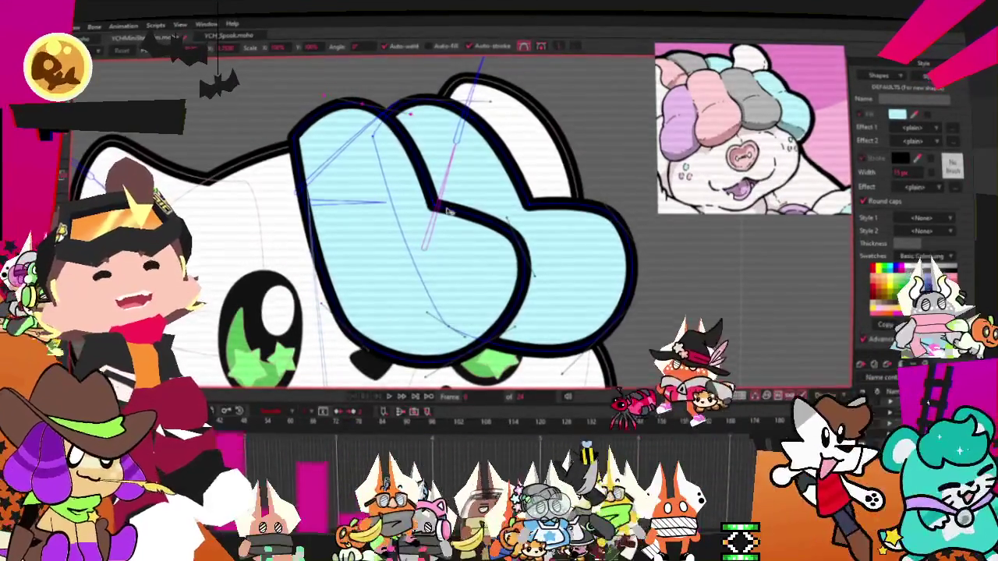
scroll(462, 207, "down", 2)
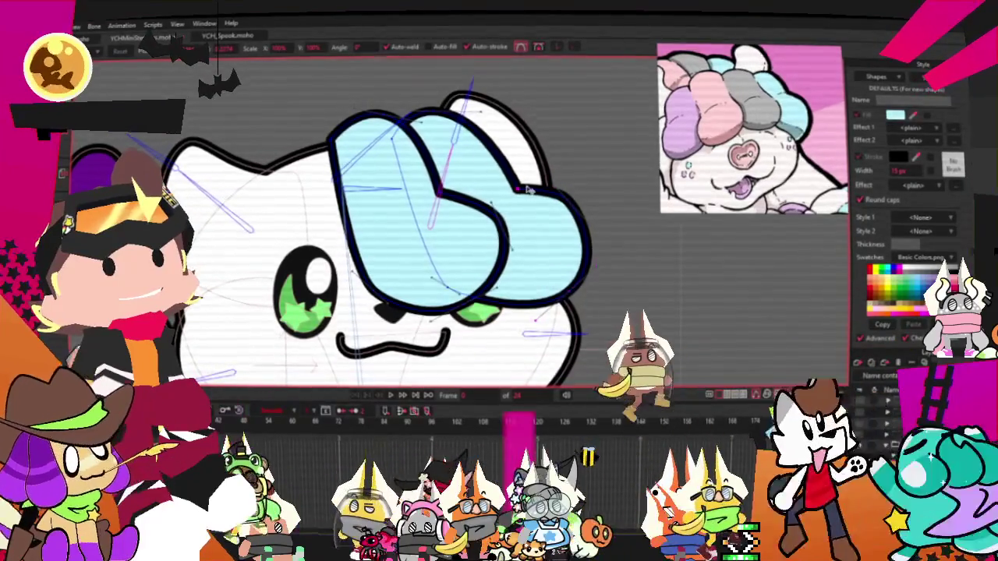
scroll(443, 192, "up", 2)
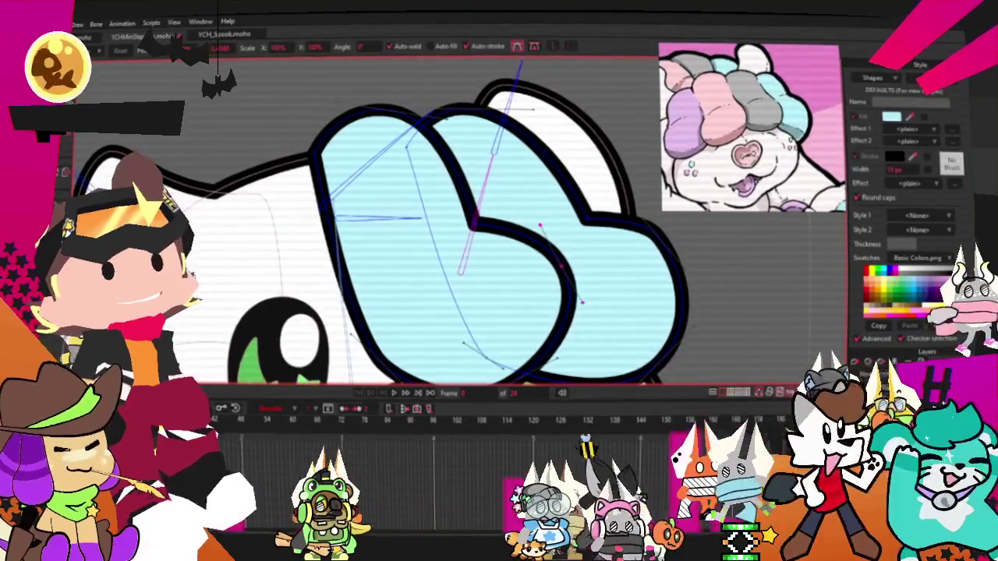
- Select the larger left puff of the bangs and give it a grey fill
key("q")
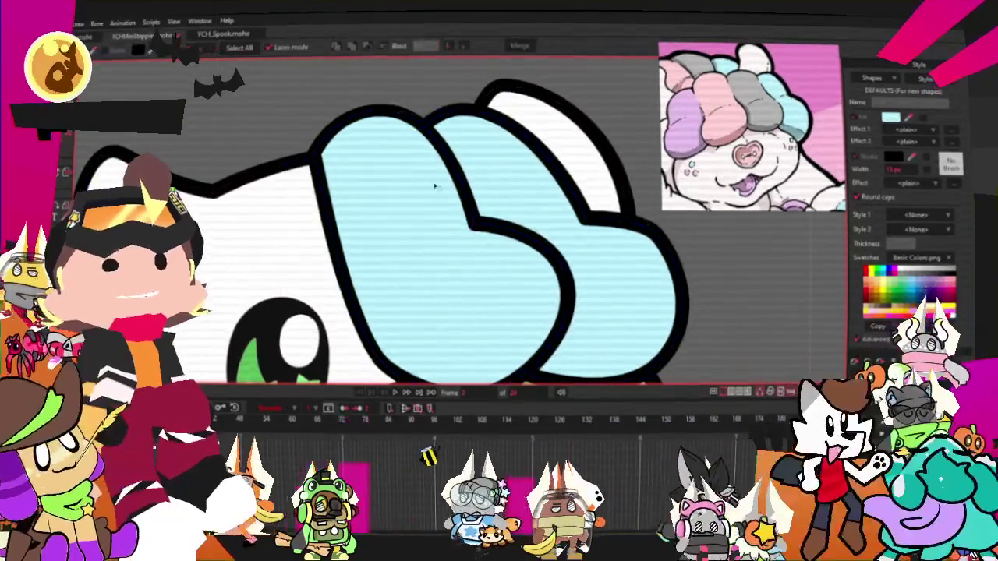
left_click(373, 186)
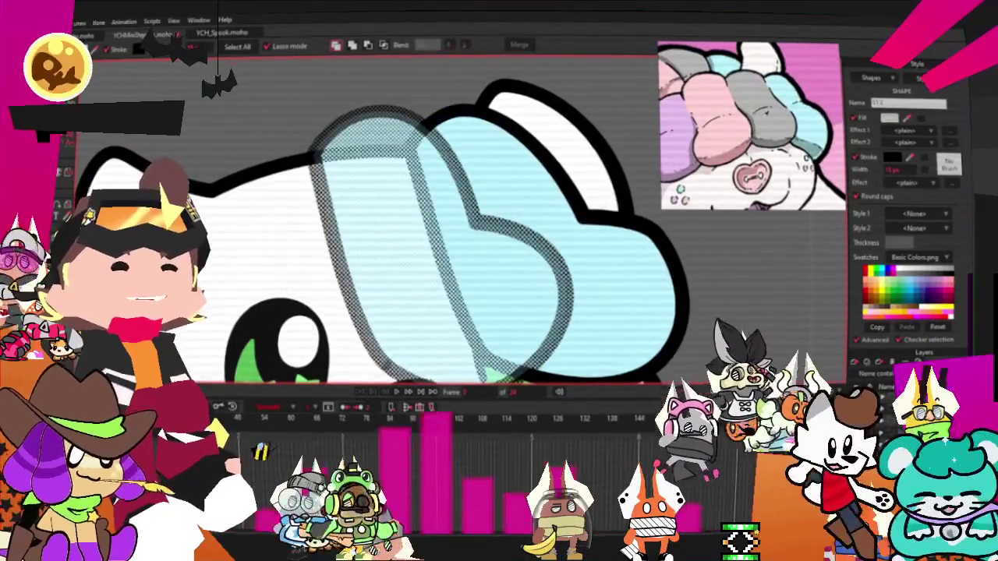
scroll(466, 206, "down", 5)
scroll(312, 173, "up", 2)
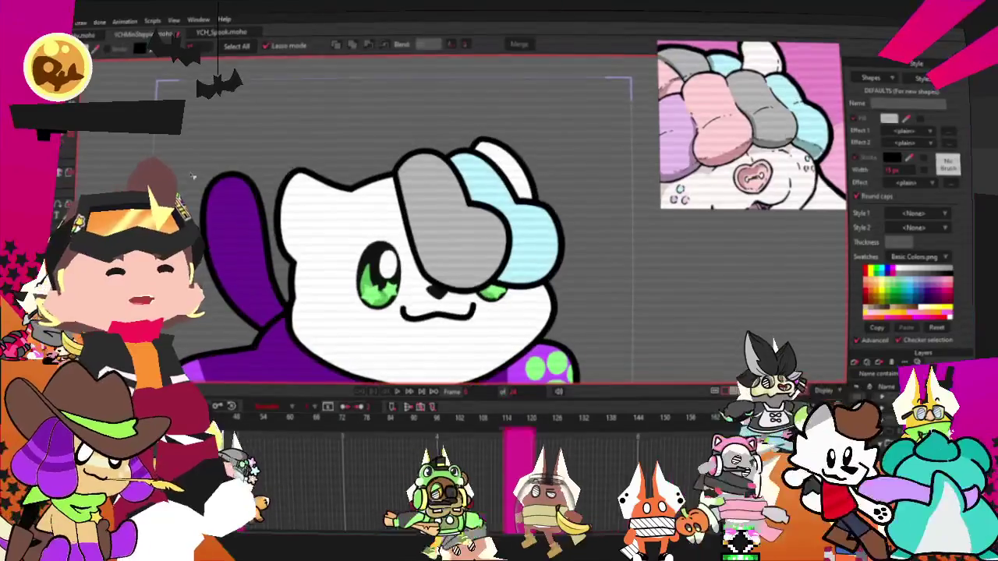
scroll(563, 243, "up", 1)
scroll(563, 243, "up", 1)
key("t")
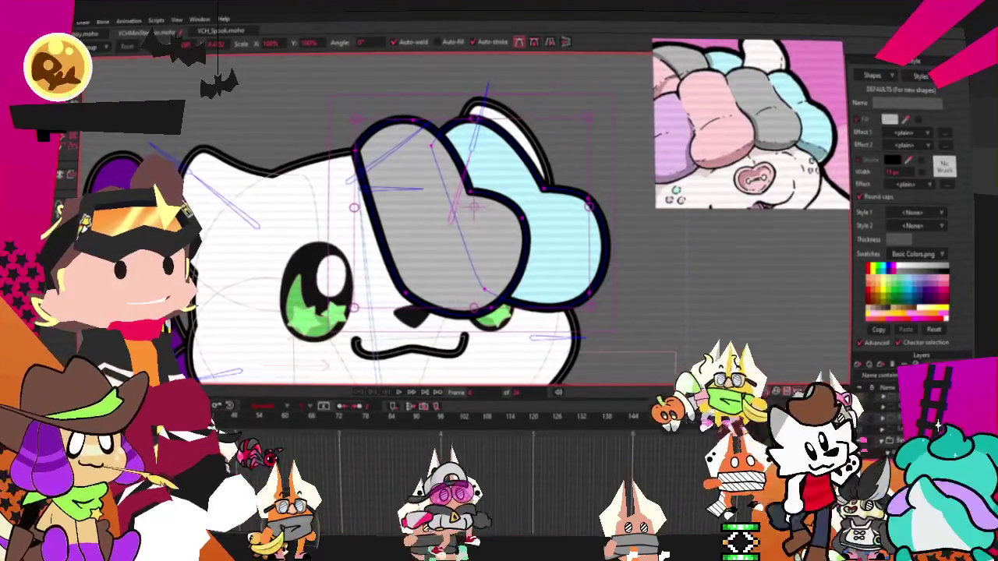
- Lift the light-blue puff's top and rework the bangs so the left grey puff grows larger
scroll(567, 191, "up", 1)
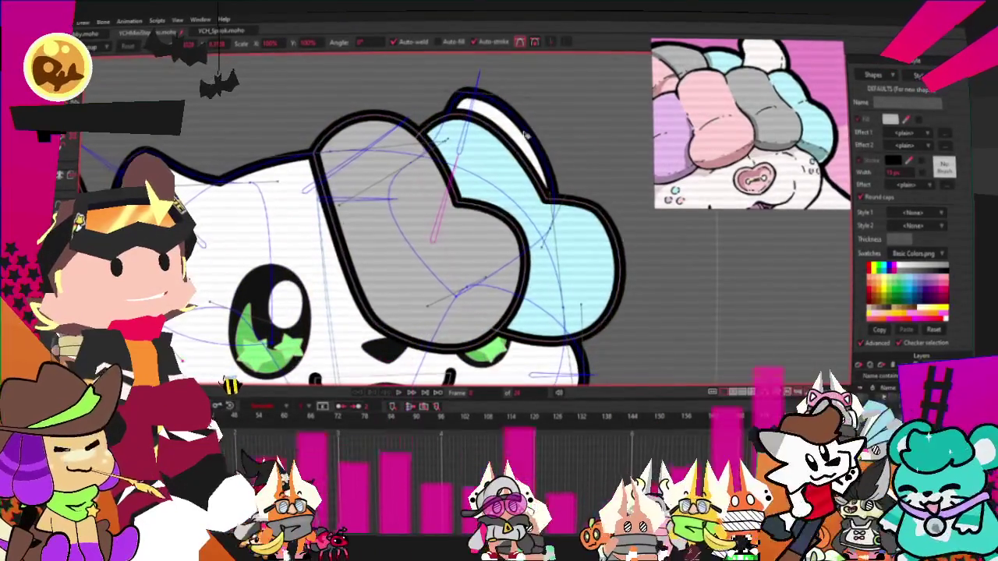
left_click_drag(538, 139, 540, 124)
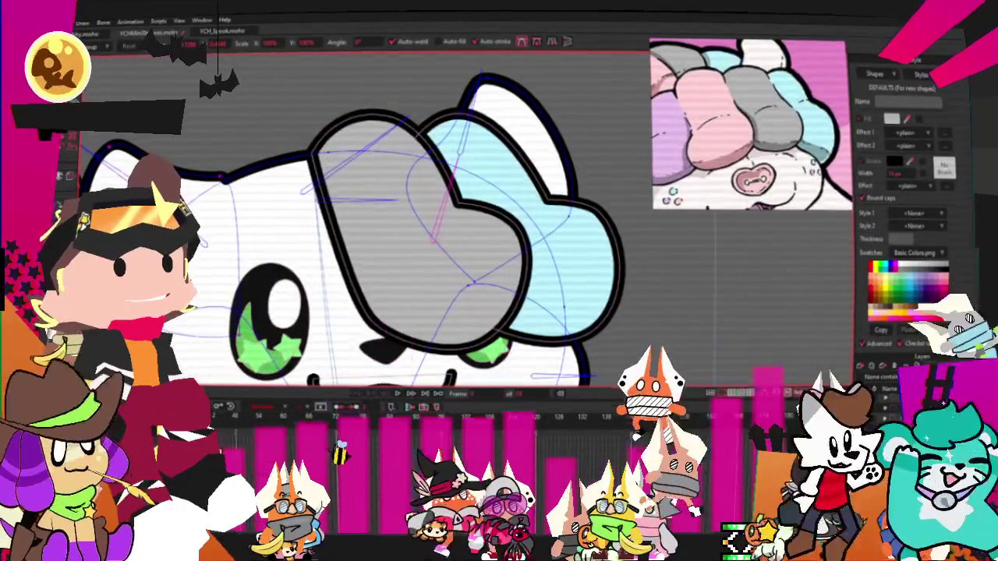
scroll(309, 215, "down", 2)
scroll(309, 216, "up", 2)
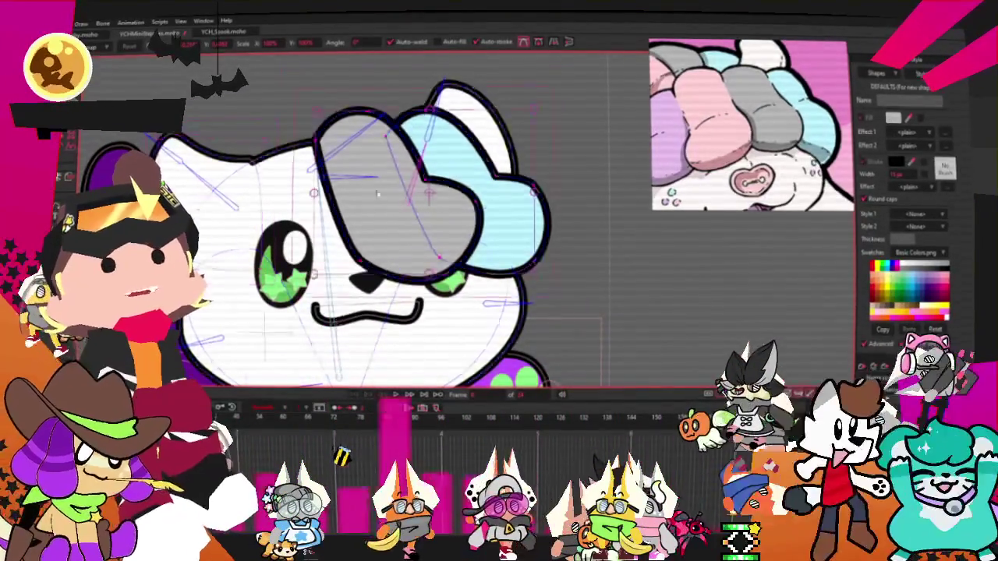
scroll(388, 214, "up", 2)
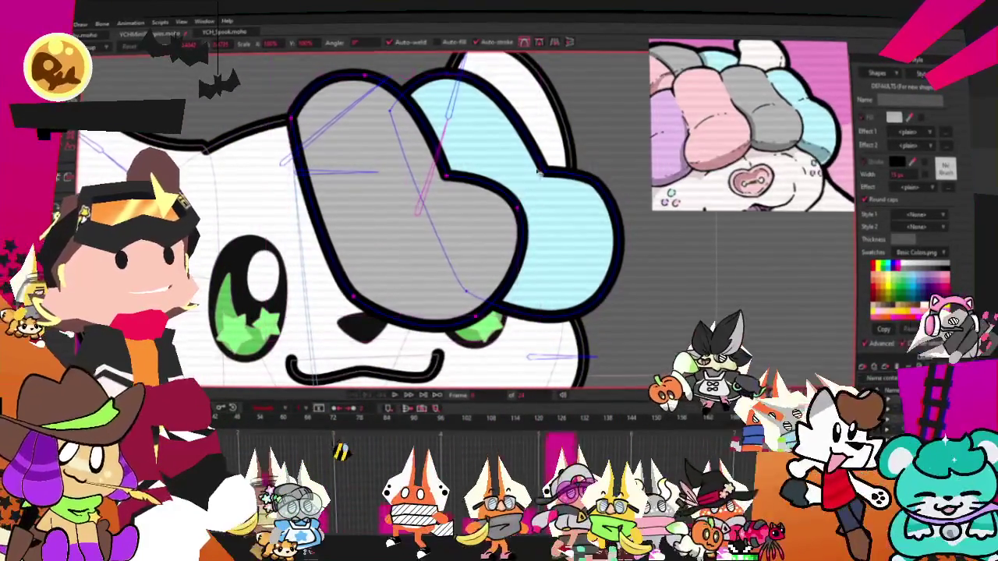
key("ctrl+z")
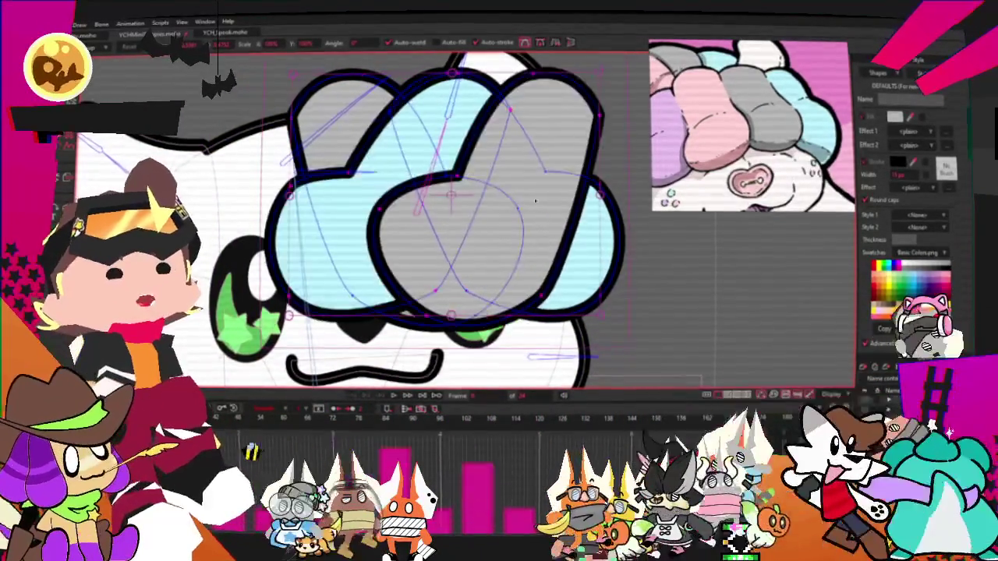
key("ctrl+z")
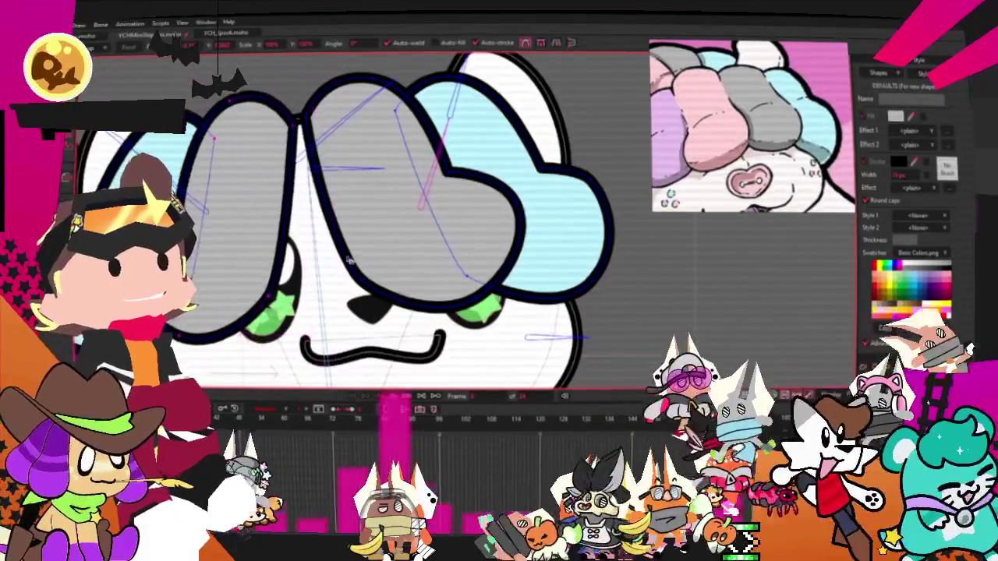
key("ctrl+z")
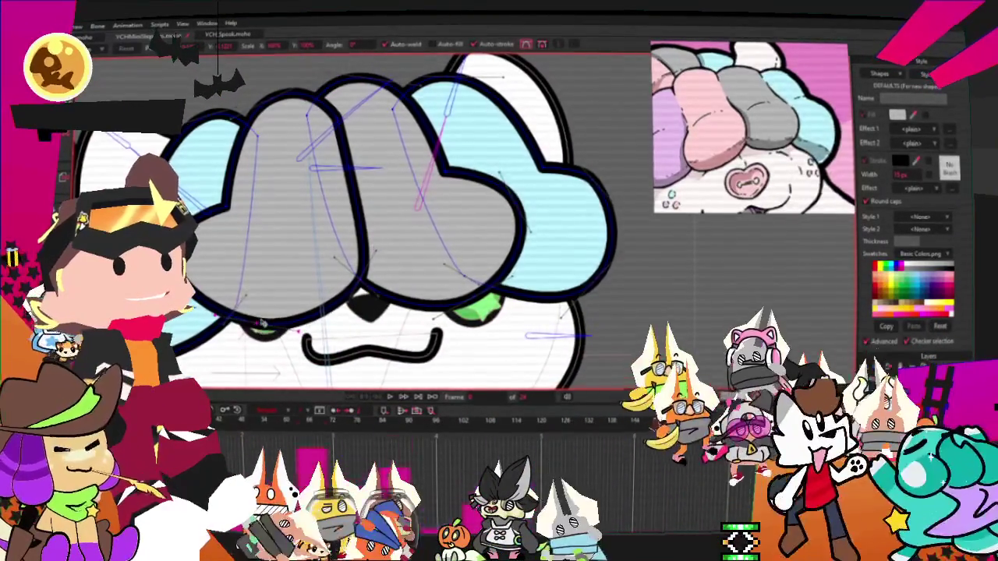
key("ctrl+z")
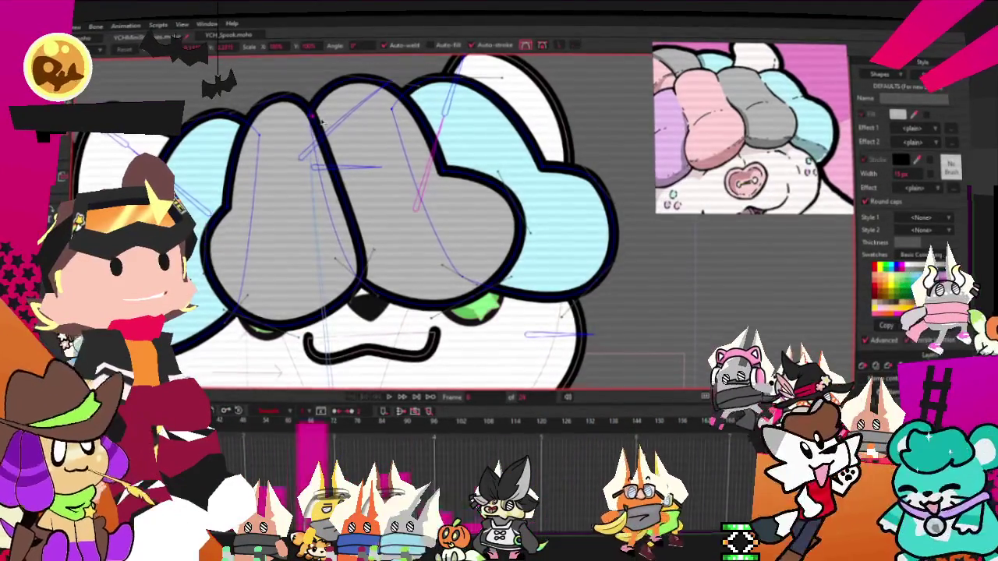
scroll(403, 261, "down", 2)
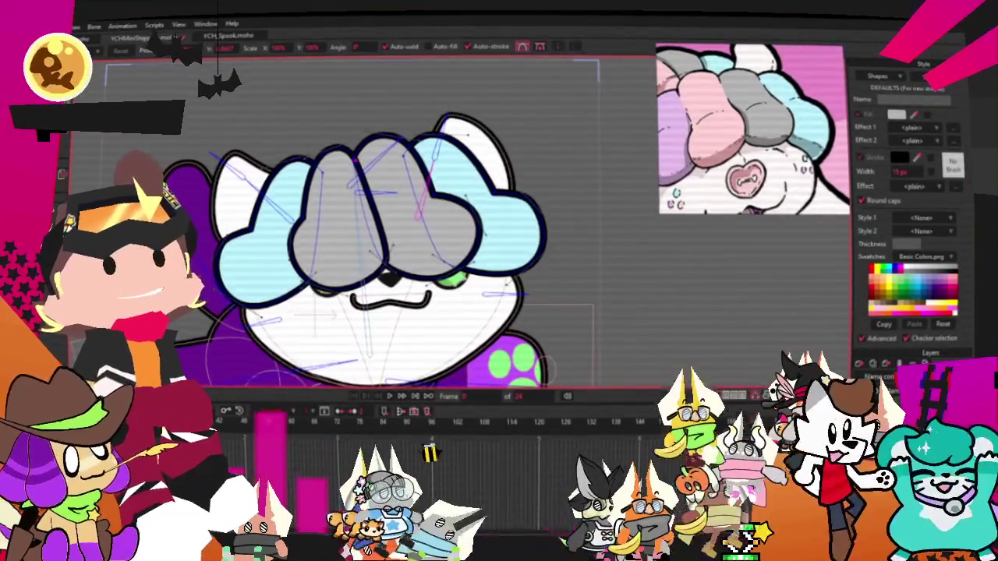
- Fill the leftmost bang puff pale lavender, then deselect it
key("q")
left_click(337, 226)
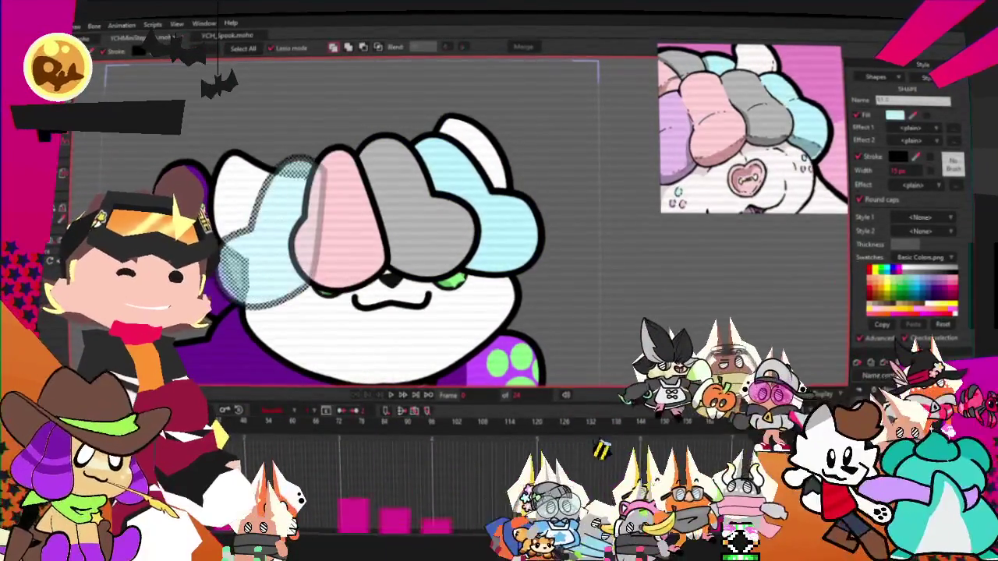
left_click(947, 274)
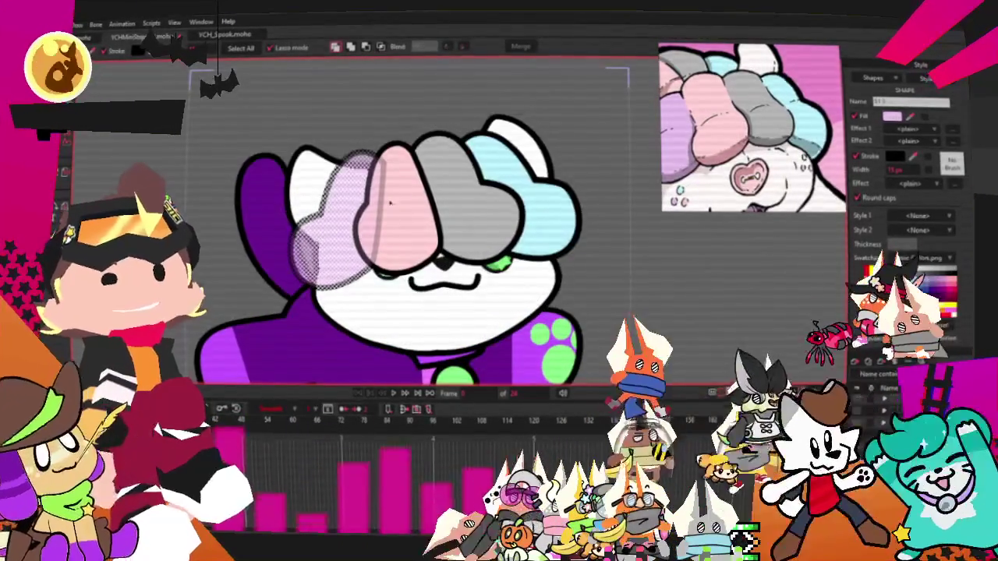
key("t")
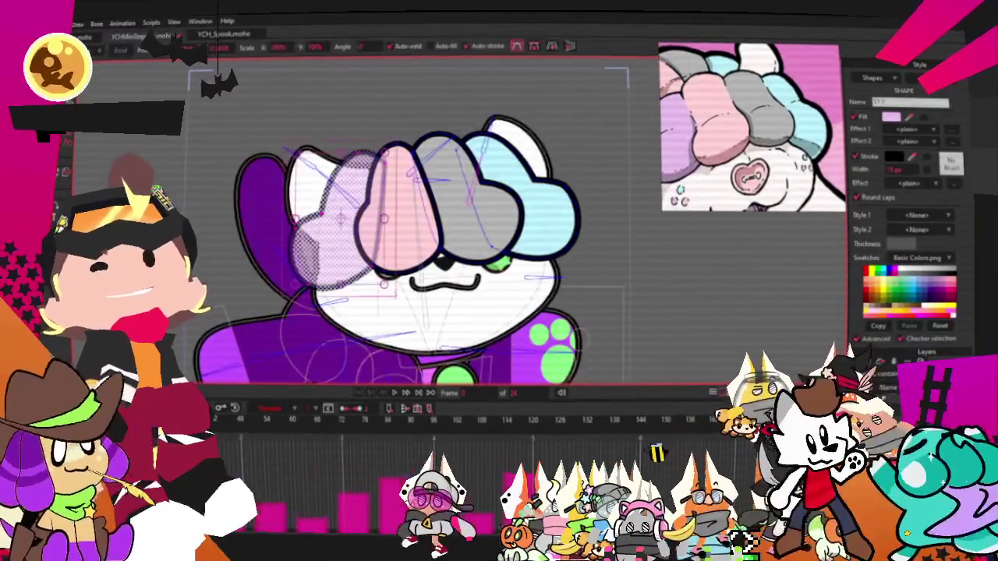
scroll(436, 234, "up", 2)
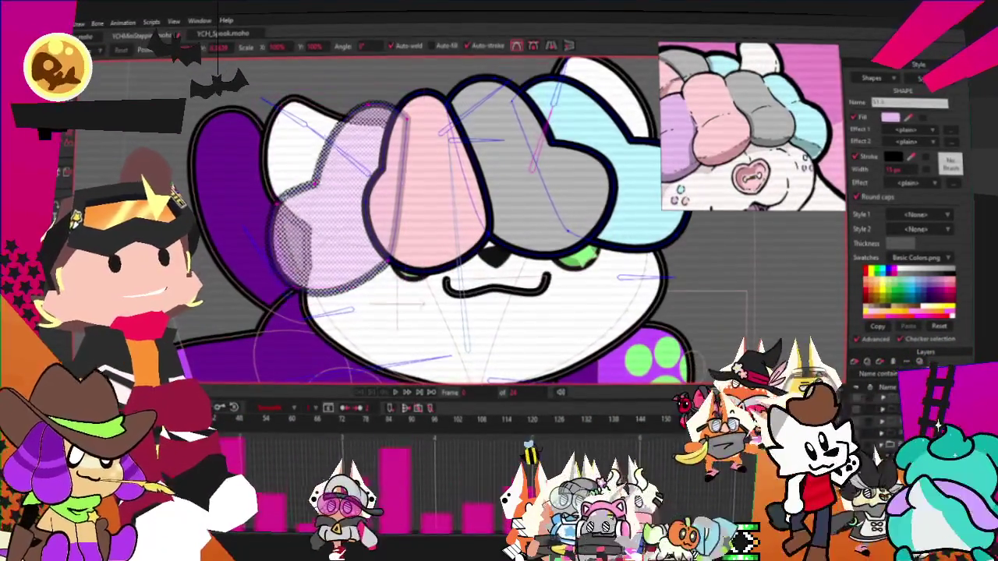
left_click(395, 265)
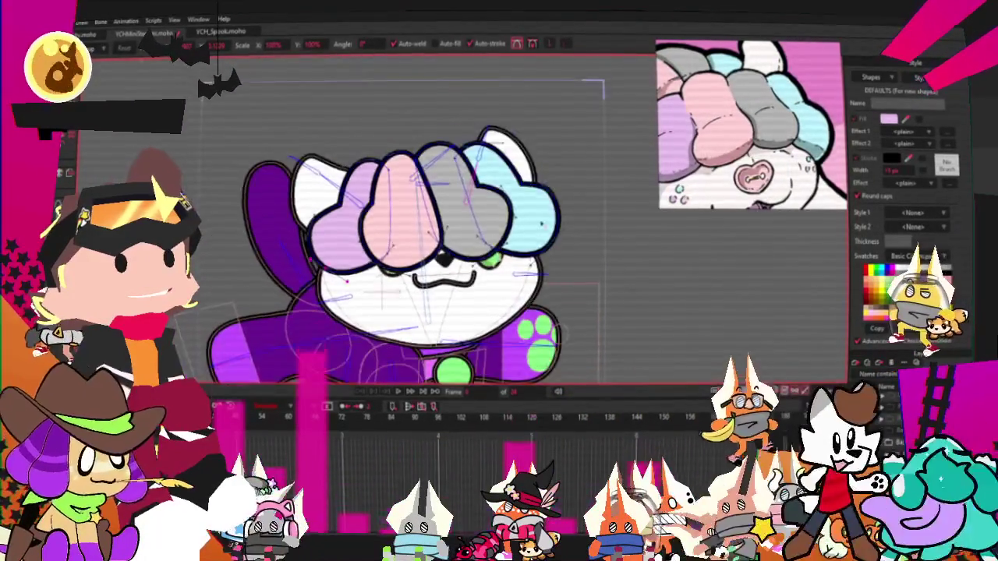
scroll(497, 191, "up", 2)
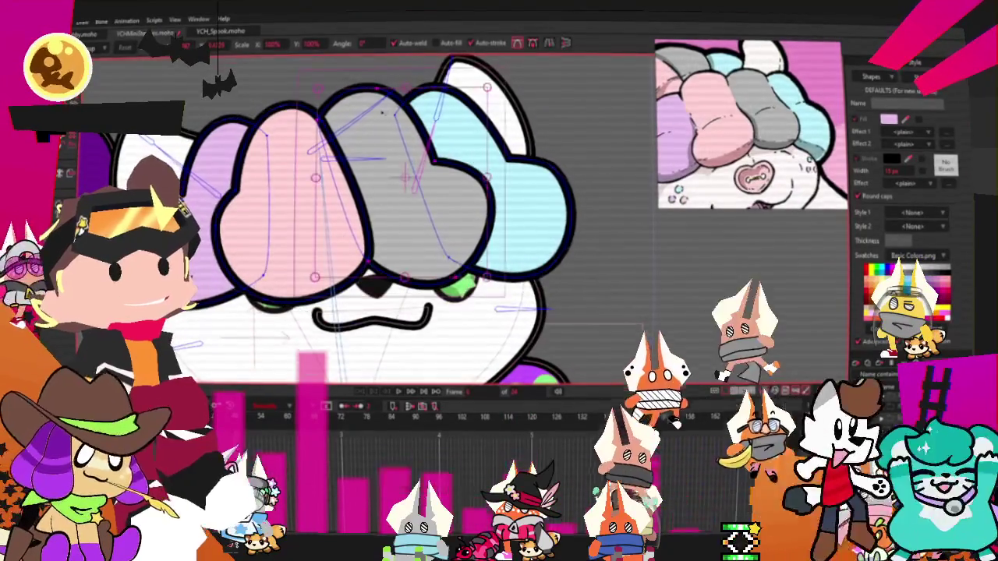
key("t")
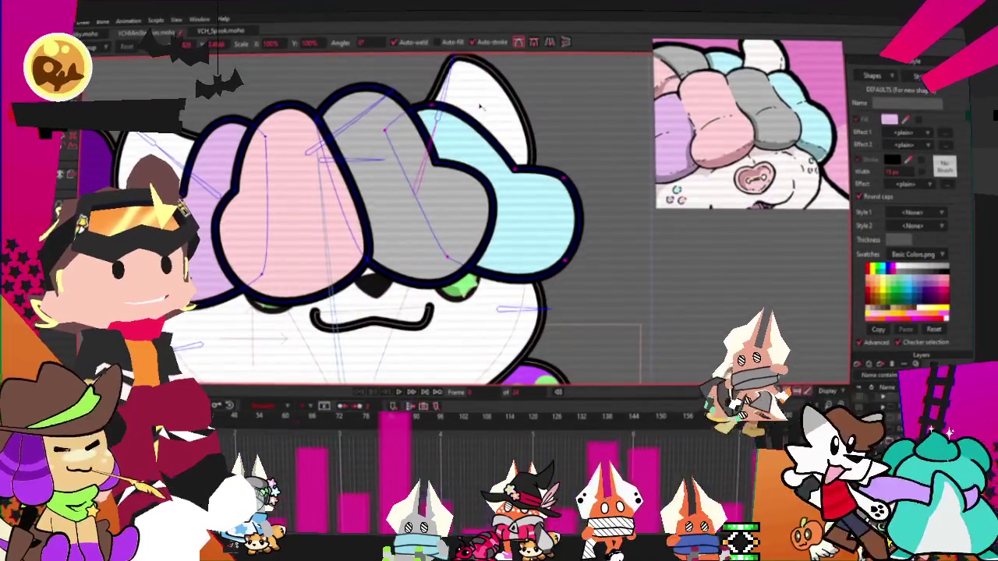
left_click(555, 173)
left_click(476, 209)
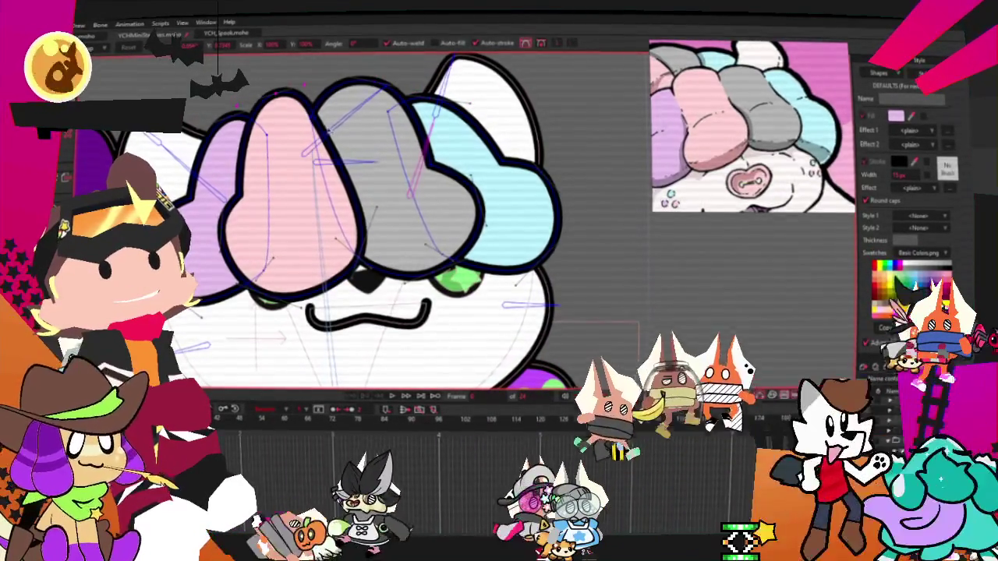
scroll(350, 219, "down", 1)
scroll(351, 218, "down", 2)
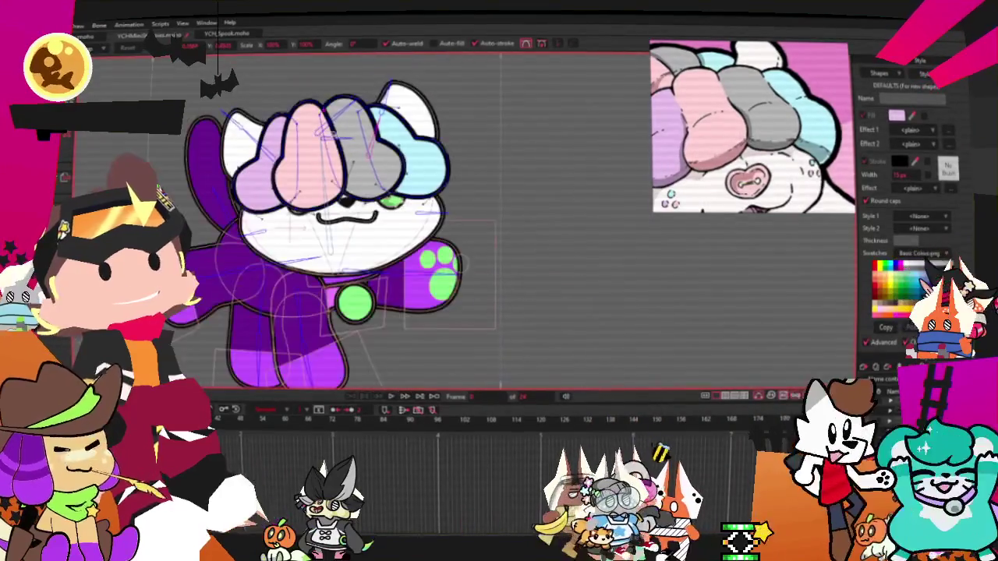
scroll(351, 218, "up", 2)
scroll(351, 218, "up", 1)
scroll(269, 219, "up", 2)
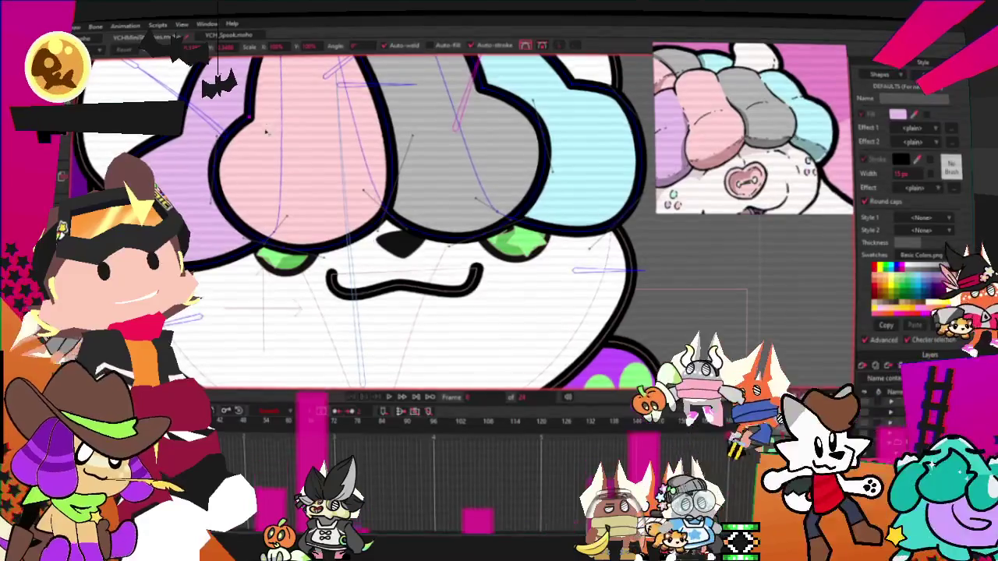
scroll(248, 177, "down", 3)
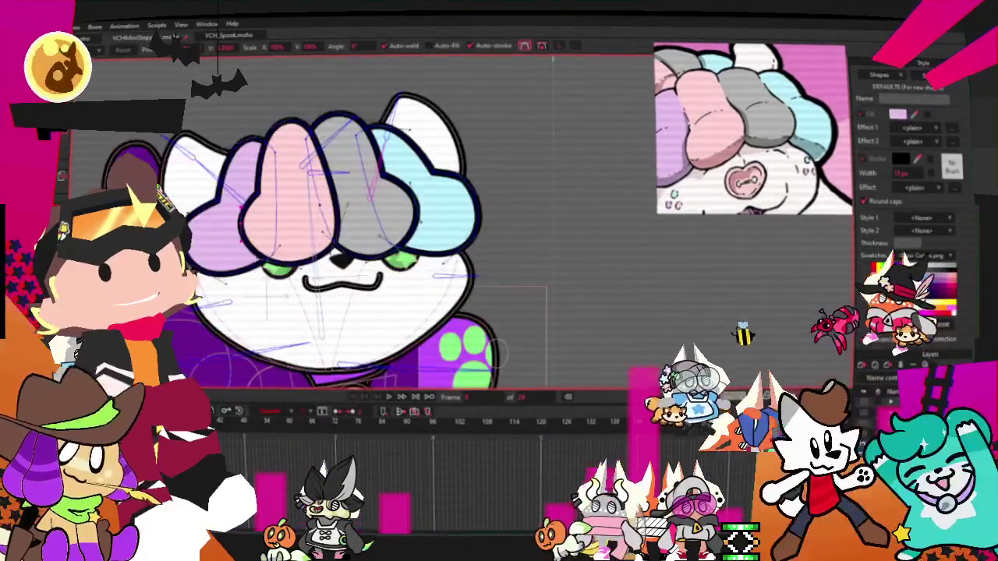
scroll(366, 183, "up", 2)
scroll(366, 183, "up", 2)
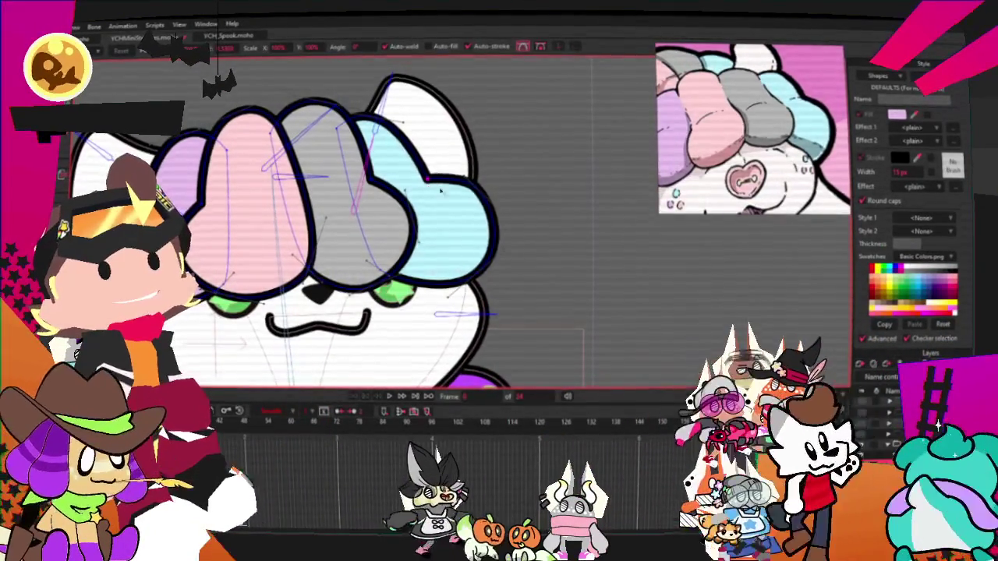
scroll(367, 183, "down", 2)
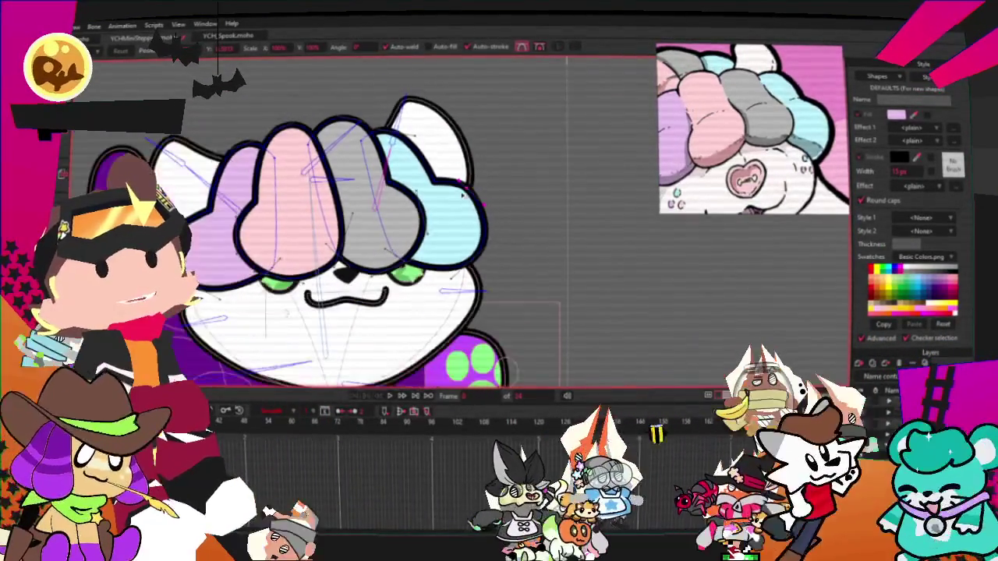
scroll(367, 183, "up", 2)
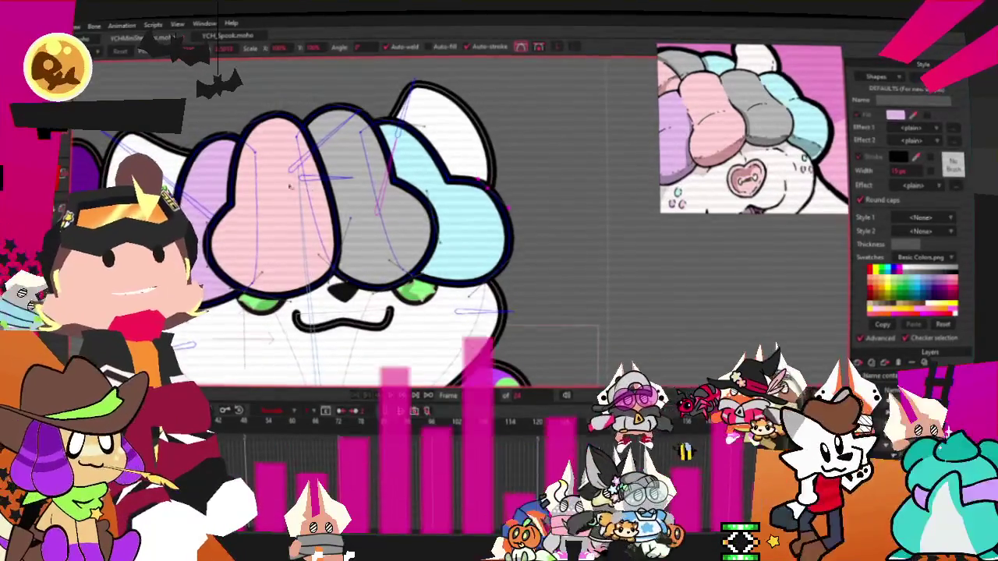
key("r")
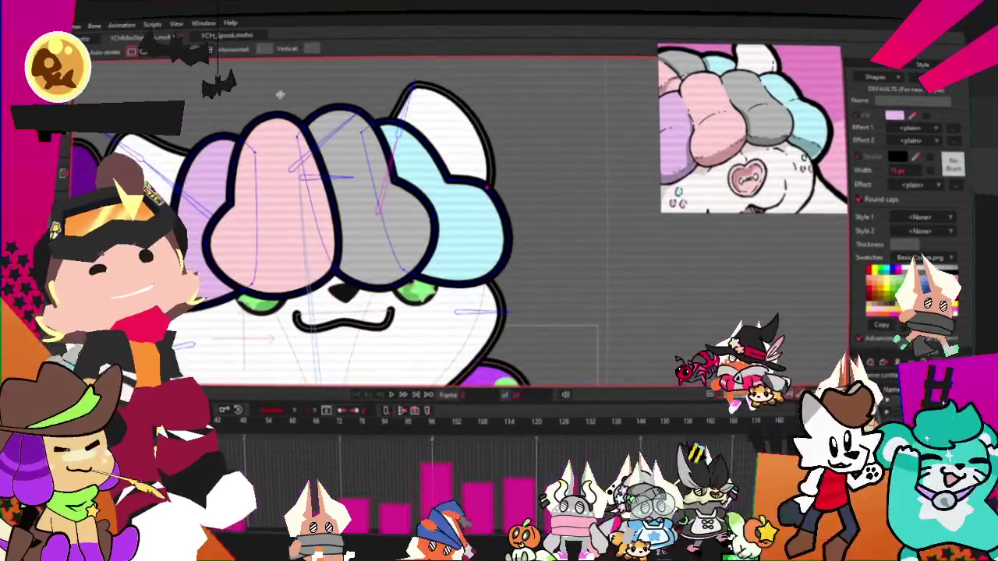
- Draw a rectangle atop the cat's head, round its corners, and fill it light blue
left_click_drag(243, 84, 322, 162)
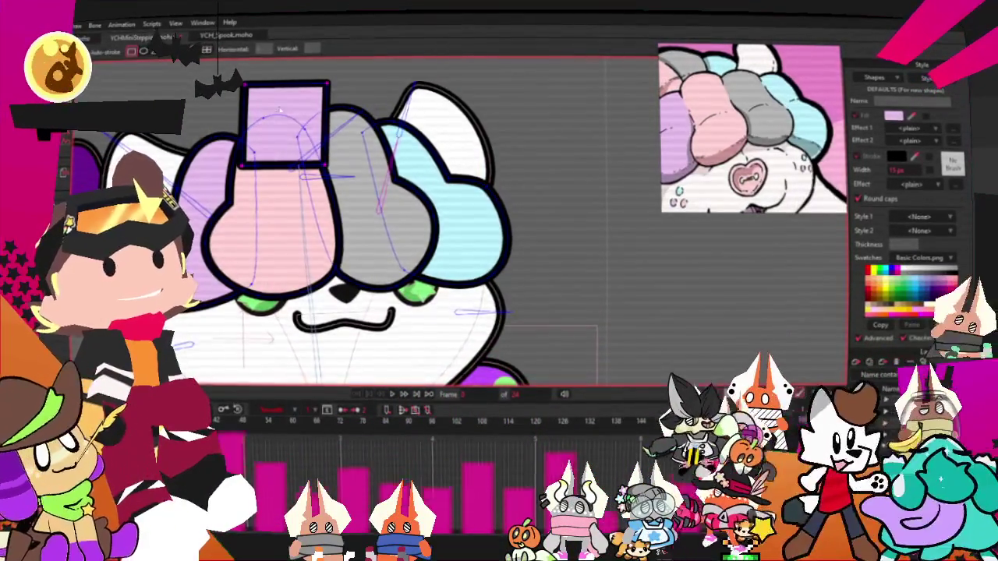
key("c")
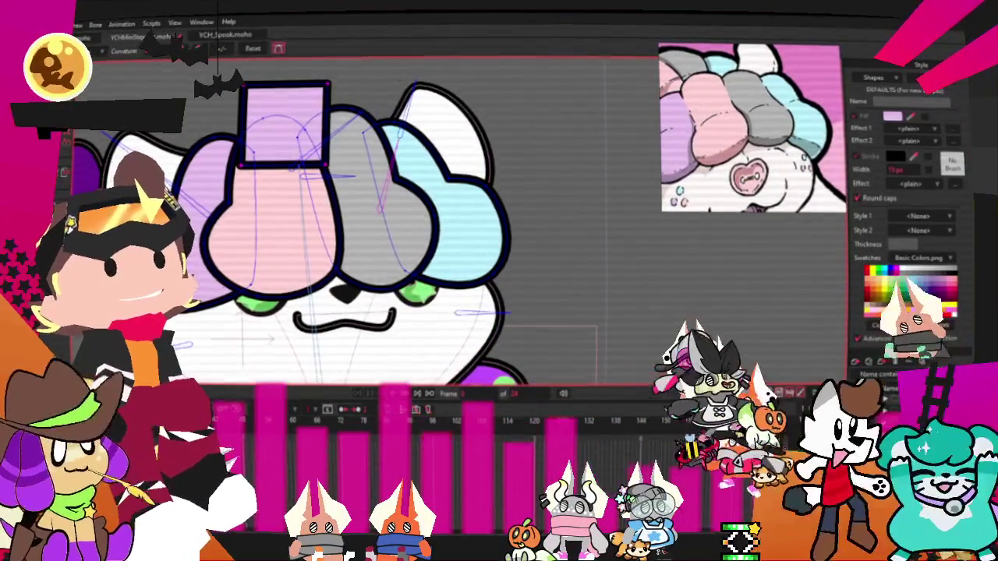
scroll(529, 115, "down", 2)
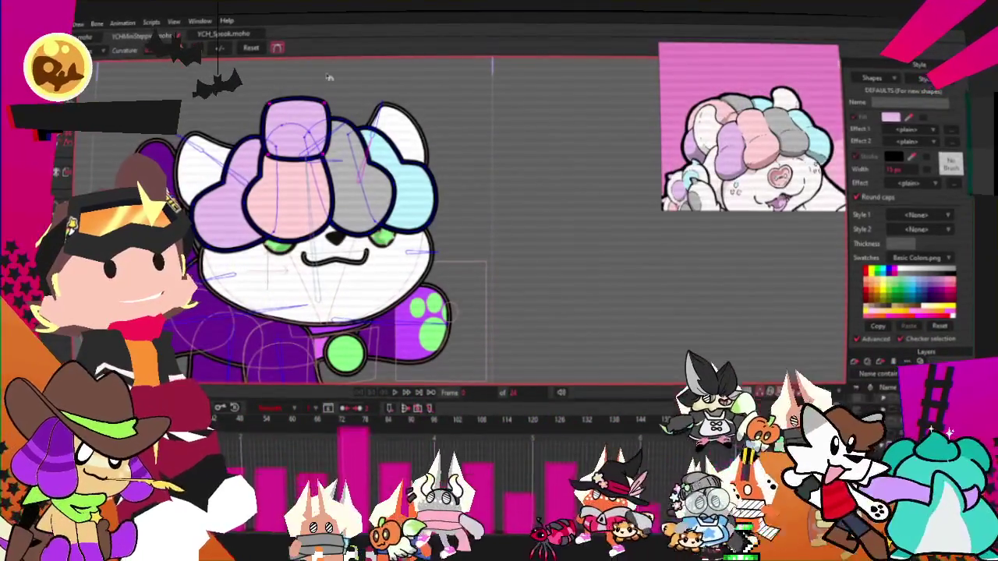
key("g")
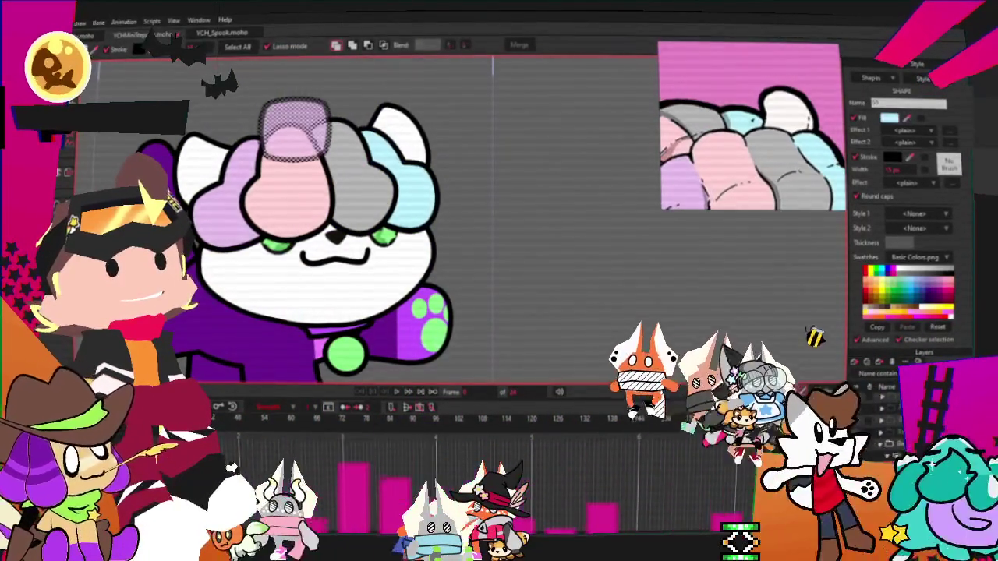
key("space")
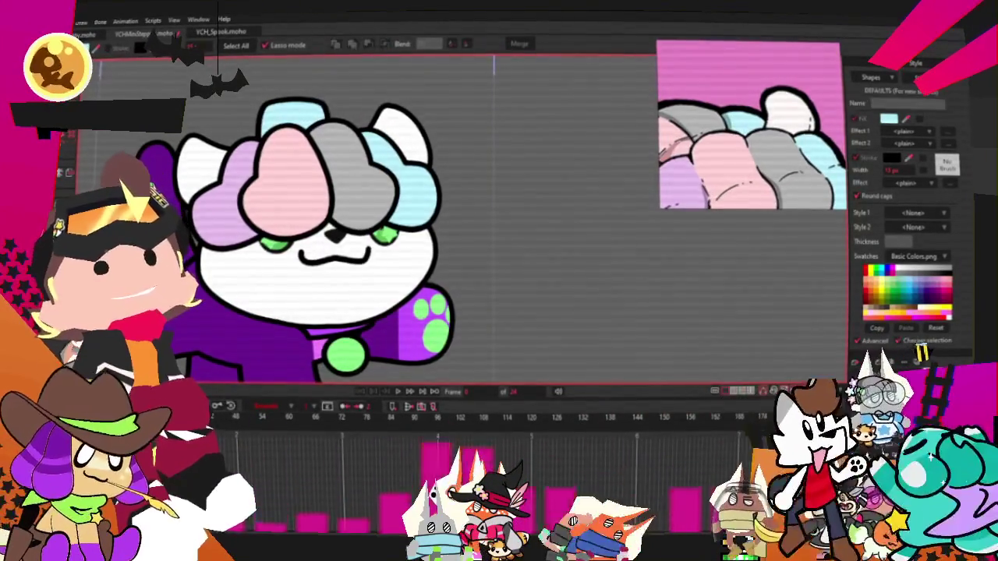
scroll(457, 88, "up", 2)
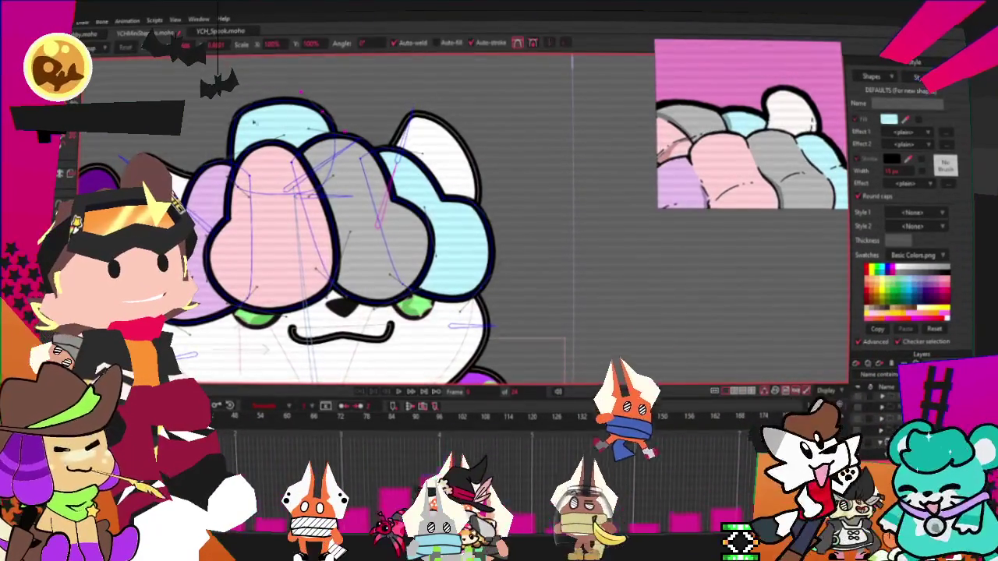
- Drag the top-left bang puff's points down and right to reshape it
key("t")
scroll(262, 130, "up", 2)
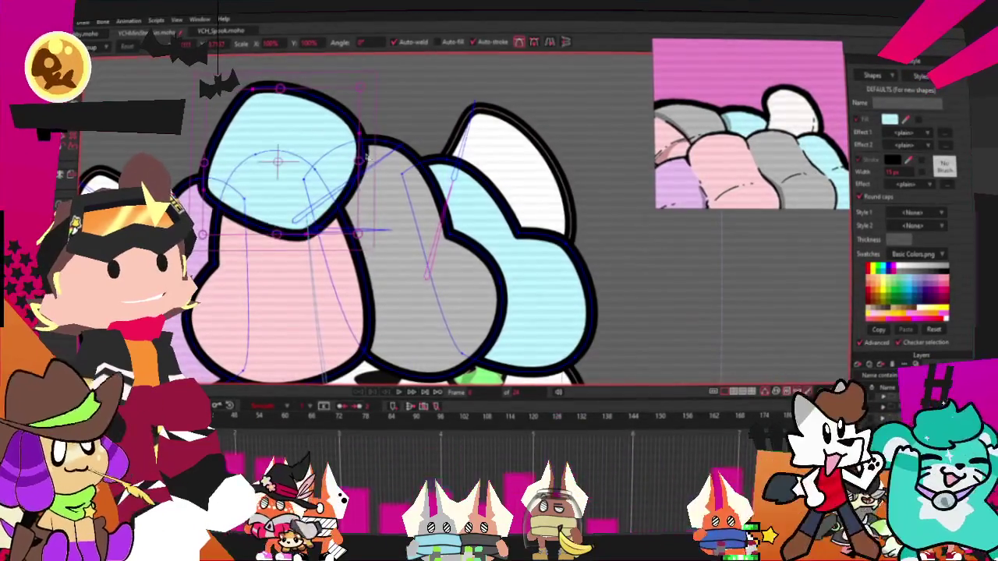
mouse_move(261, 134)
left_mouse_down()
mouse_move(306, 154)
mouse_move(246, 139)
left_mouse_up()
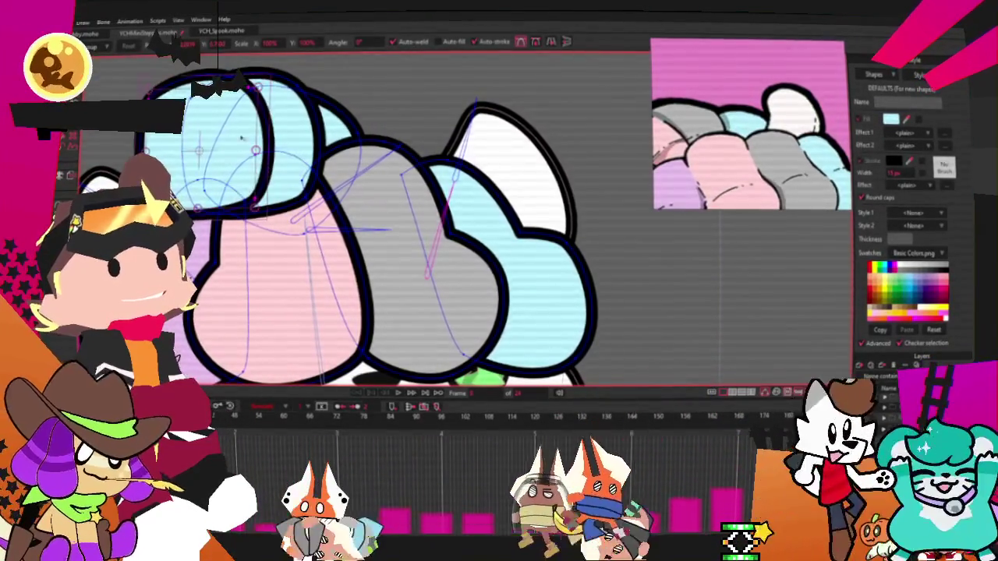
left_click_drag(257, 183, 233, 166)
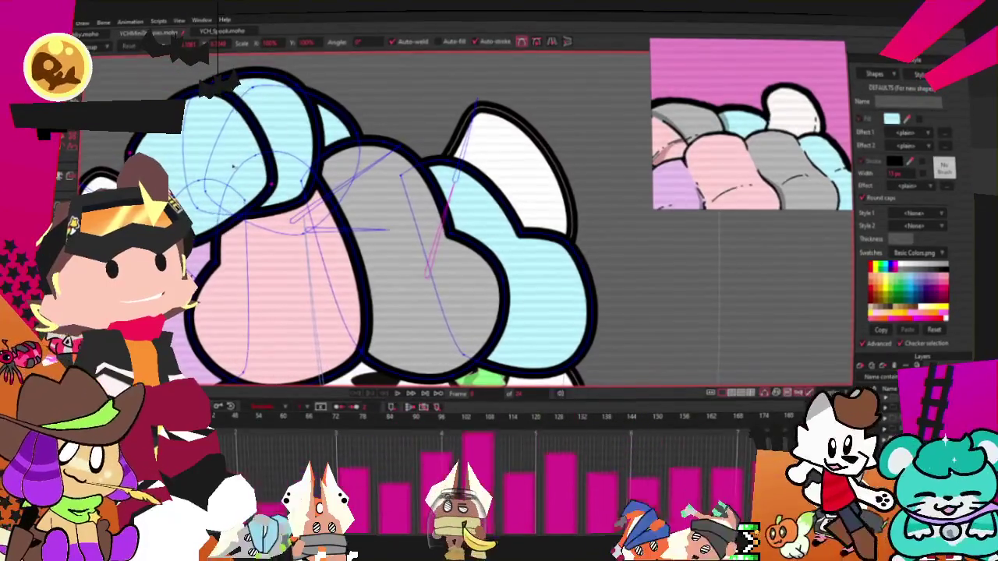
scroll(210, 202, "up", 1)
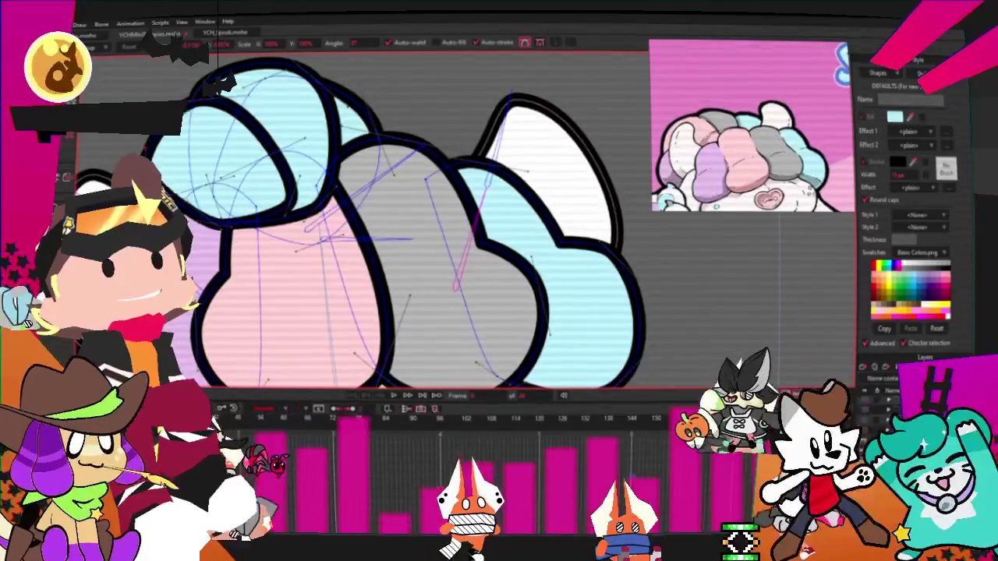
- Fill the whole top-left puff with pink instead of light cyan, then deselect it
key("q")
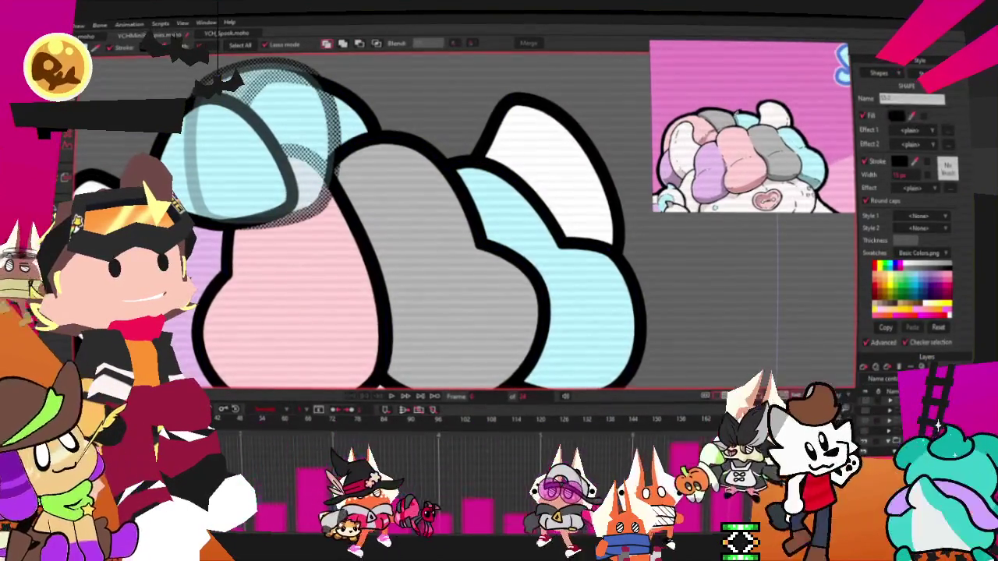
left_click(884, 116)
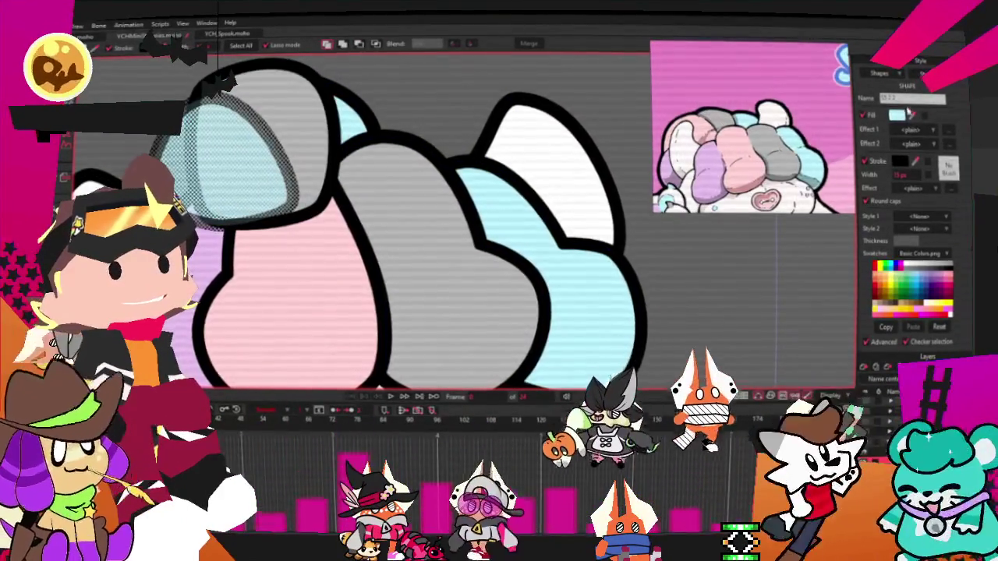
left_click(940, 307)
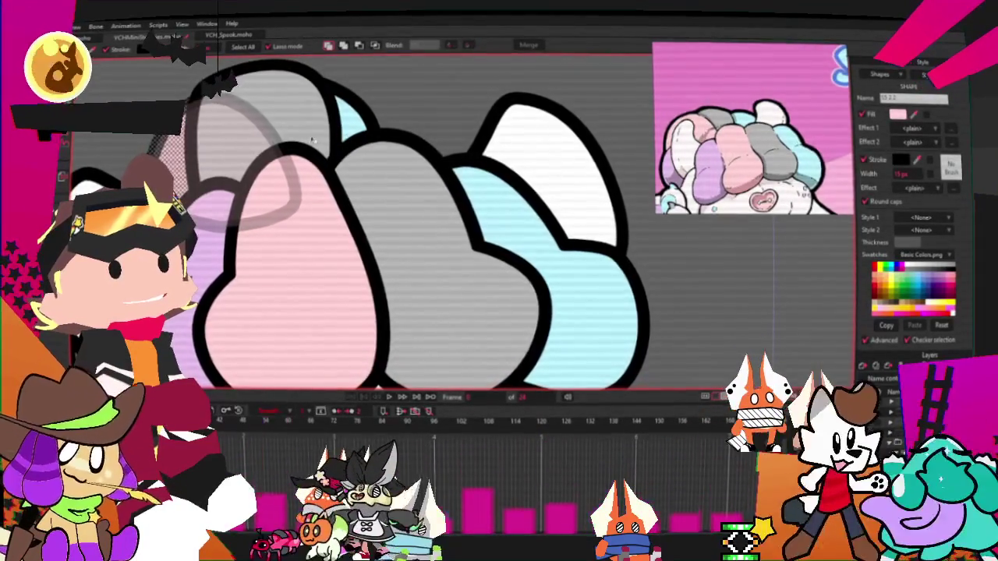
left_click(433, 88)
- Return to point editing and advance the animation by one frame
key("a")
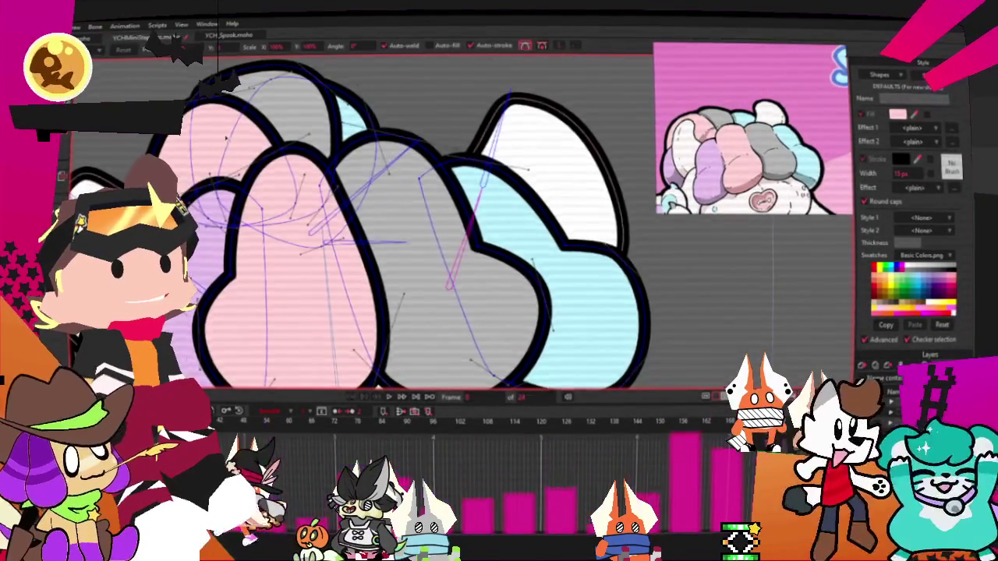
scroll(151, 153, "up", 2)
scroll(150, 152, "up", 1)
scroll(151, 152, "up", 1)
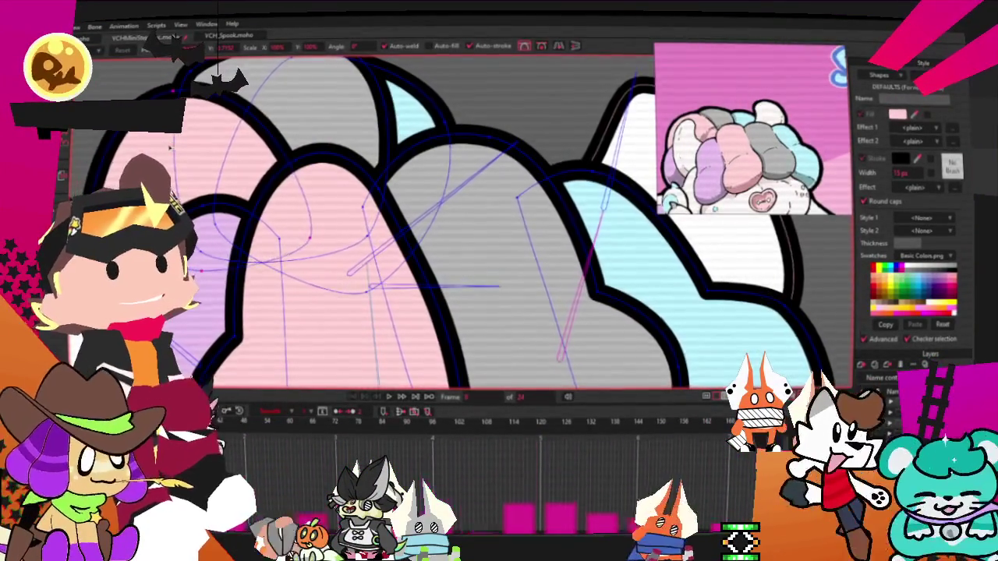
scroll(151, 152, "down", 3)
scroll(251, 104, "up", 1)
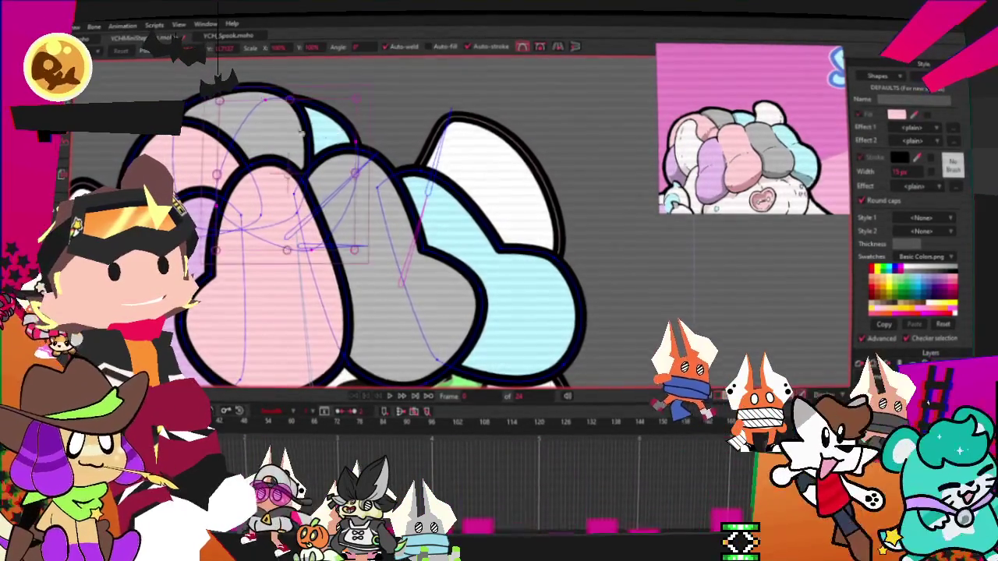
scroll(334, 132, "down", 2)
left_click(396, 398)
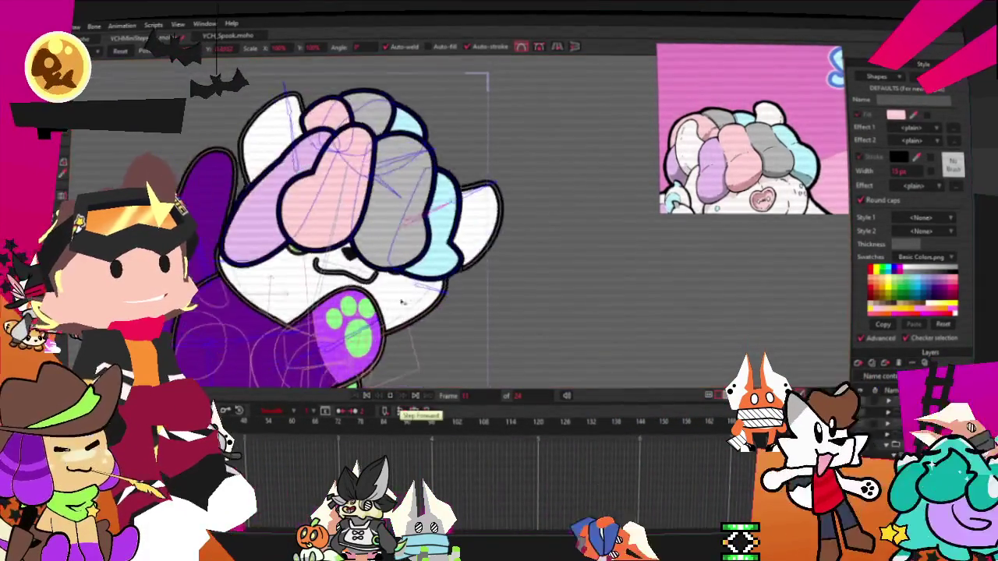
- Step forward another frame and show the rig bones' strength influence areas over the head
left_click(415, 396)
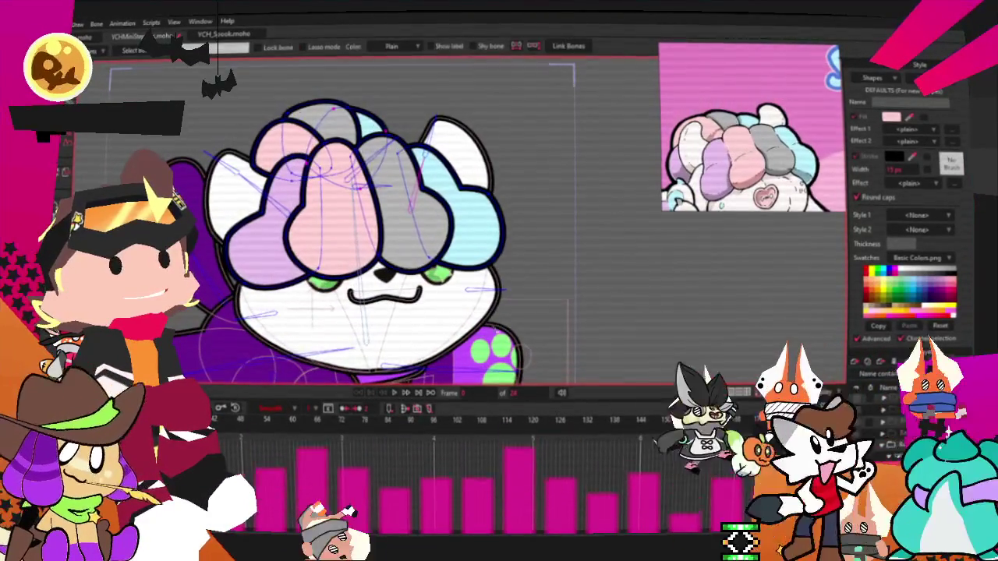
key("b")
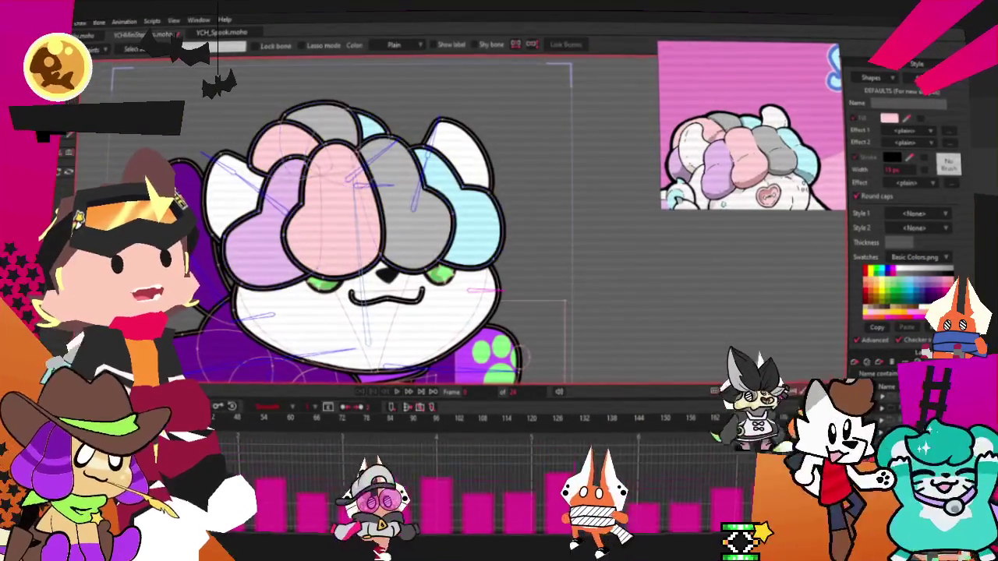
key("s")
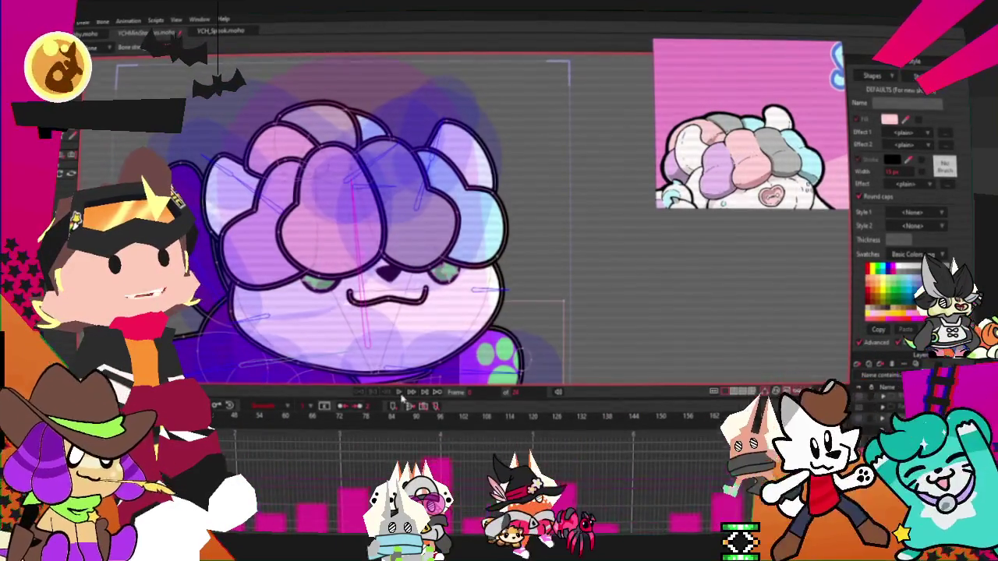
- Play the animation to test the rig, then switch back to Select Bone to hide the overlay
left_click(399, 393)
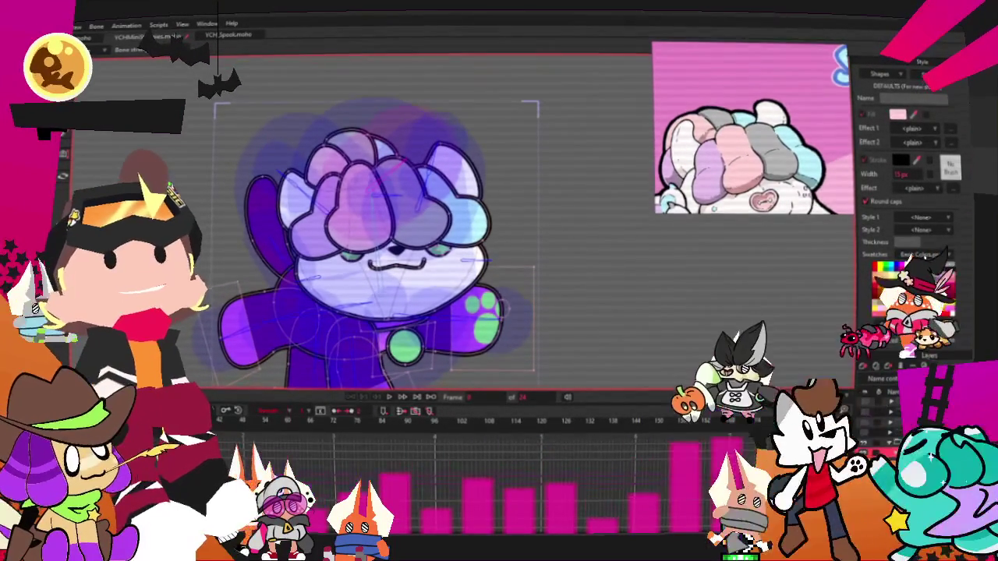
scroll(360, 202, "up", 3)
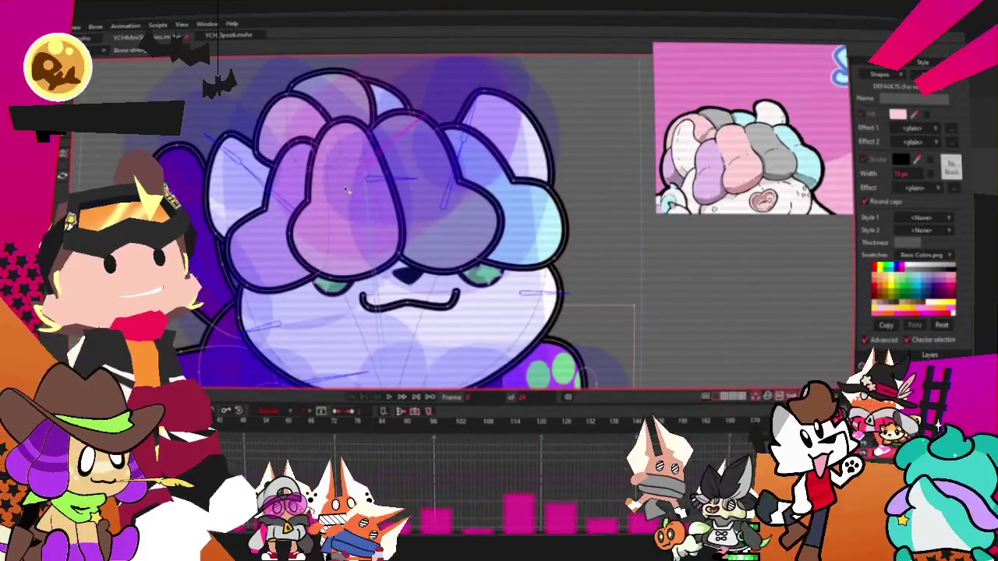
key("z")
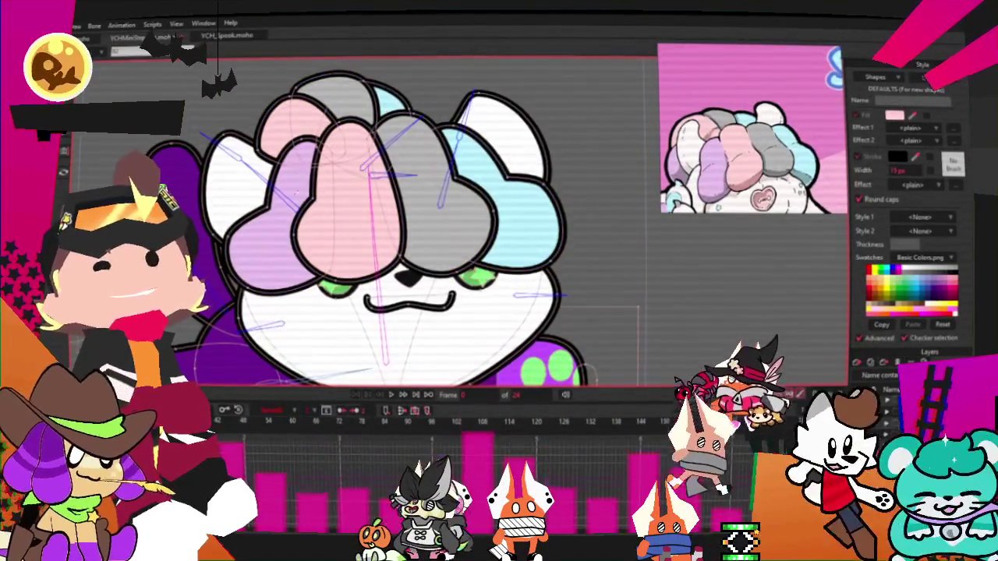
- Draw a new bone from the grey bang down toward the right eye
scroll(358, 210, "up", 1)
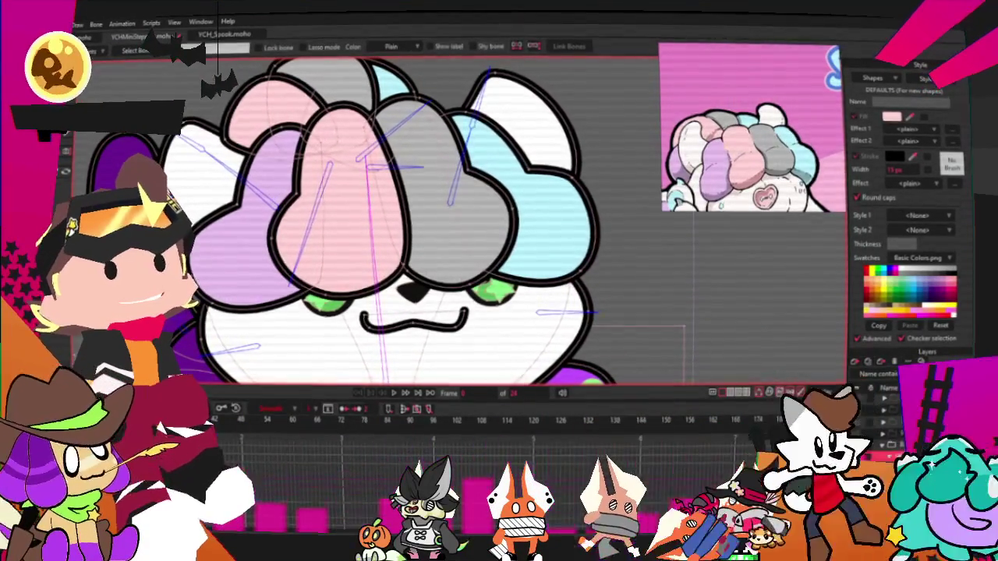
left_click_drag(425, 152, 487, 251)
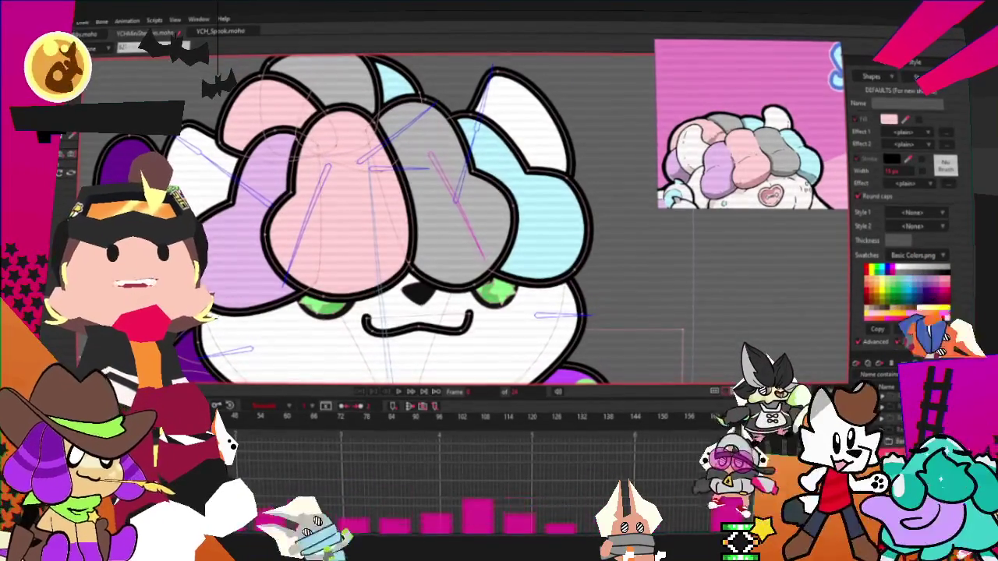
scroll(484, 187, "down", 2)
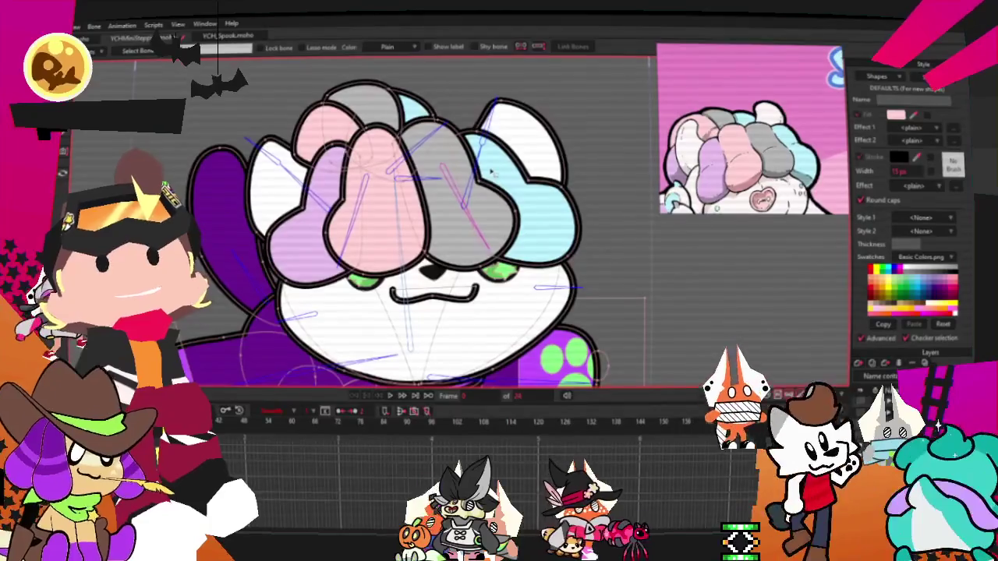
scroll(489, 171, "up", 3)
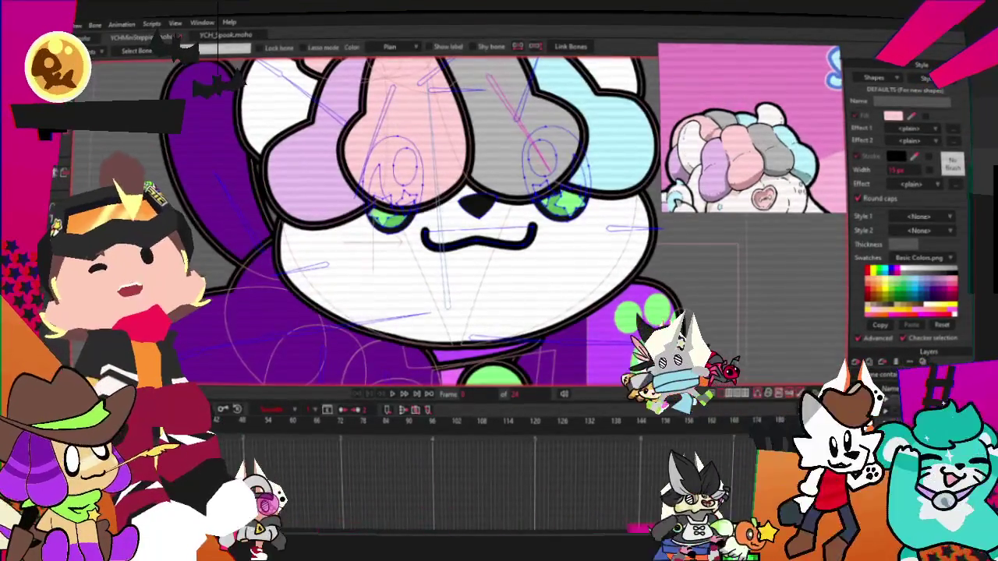
- Select the left green eye as a whole shape
key("t")
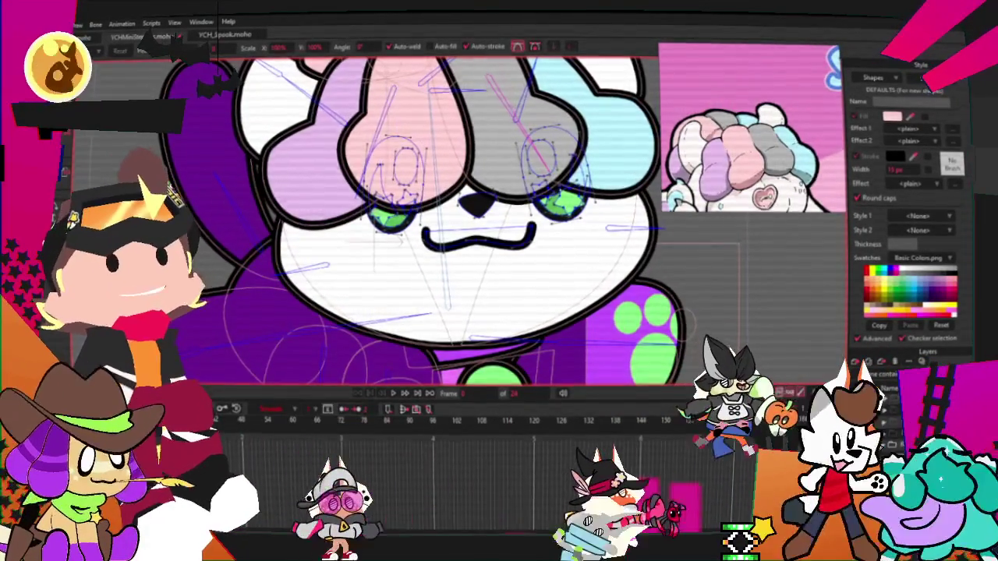
key("q")
left_click(312, 223)
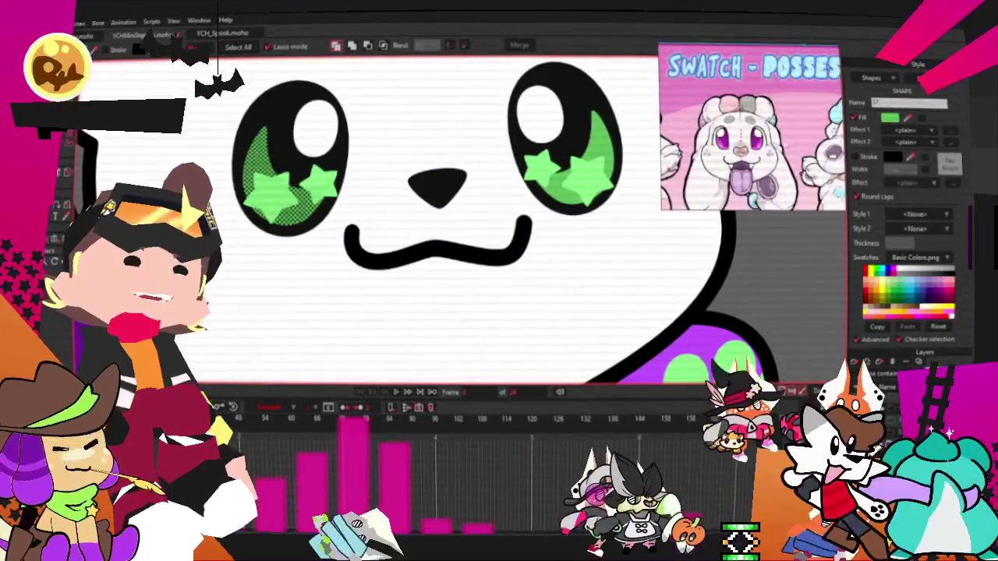
scroll(379, 176, "down", 1)
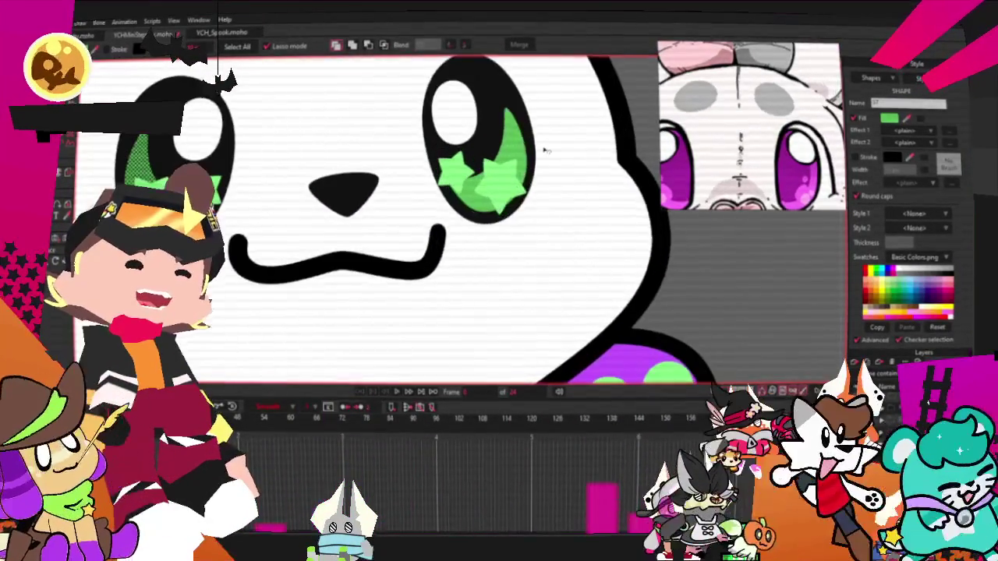
left_click(500, 175)
scroll(449, 163, "up", 1)
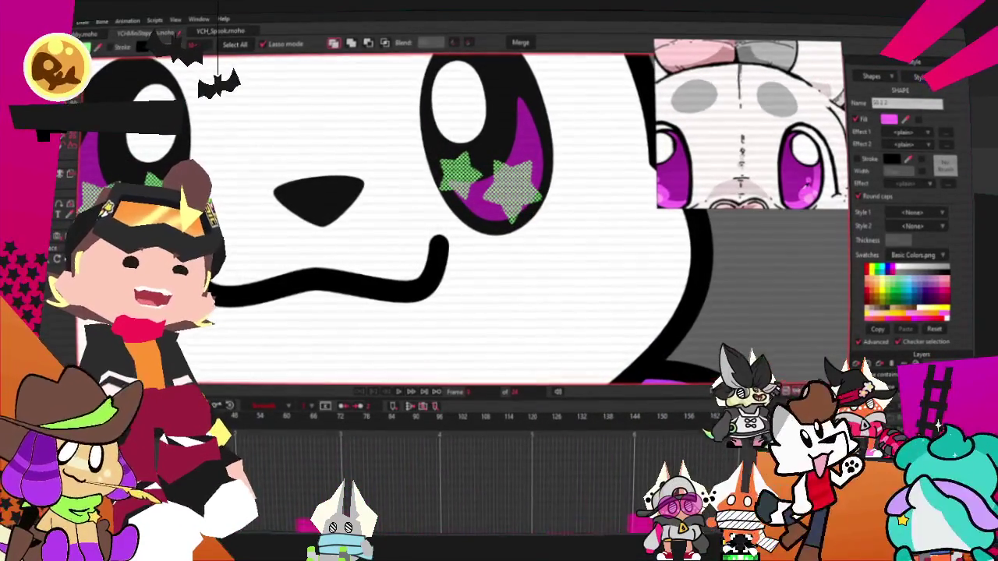
scroll(399, 175, "down", 3)
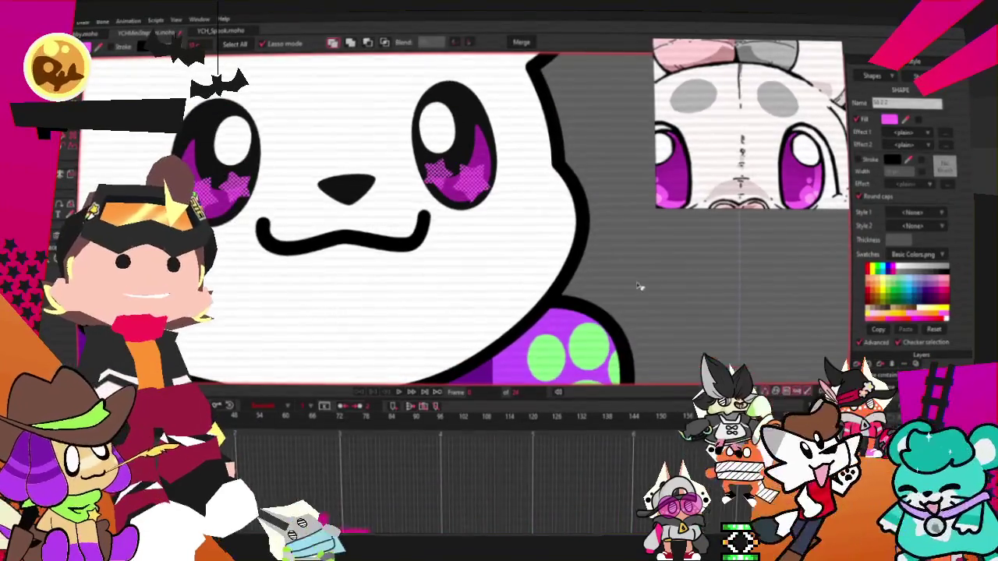
scroll(592, 259, "down", 3)
scroll(546, 242, "down", 2)
scroll(530, 234, "up", 4)
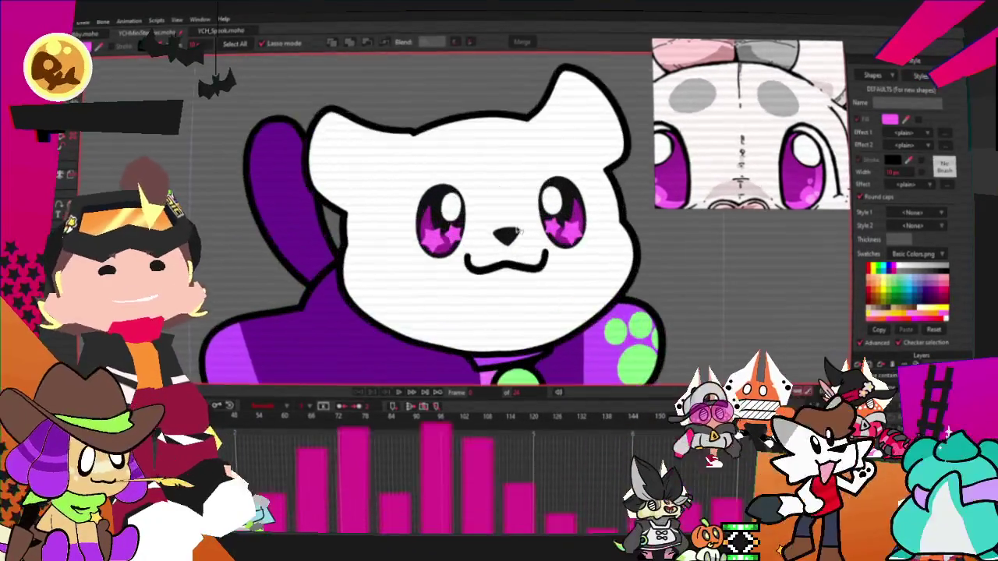
scroll(518, 232, "up", 1)
scroll(518, 231, "up", 1)
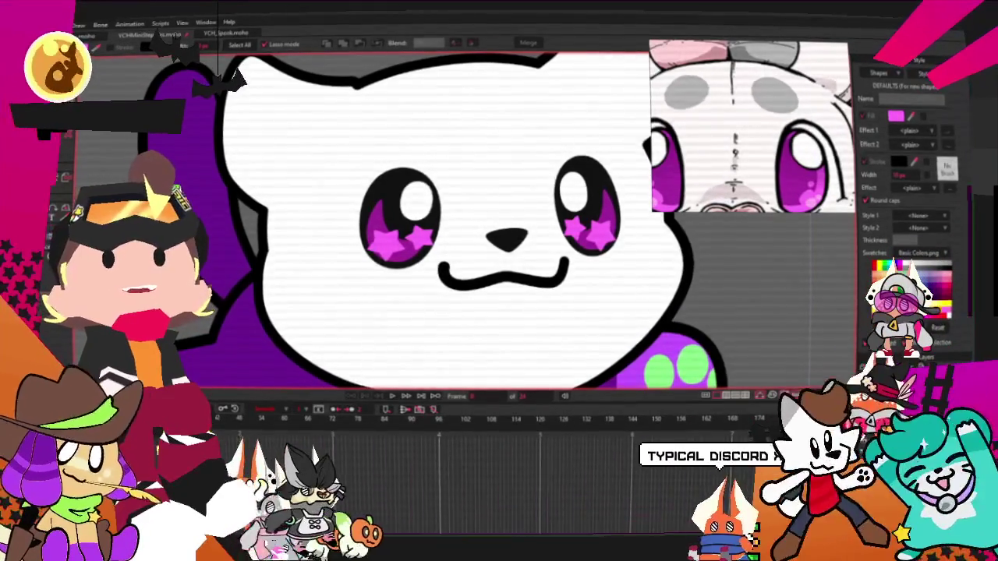
key("ctrl+r")
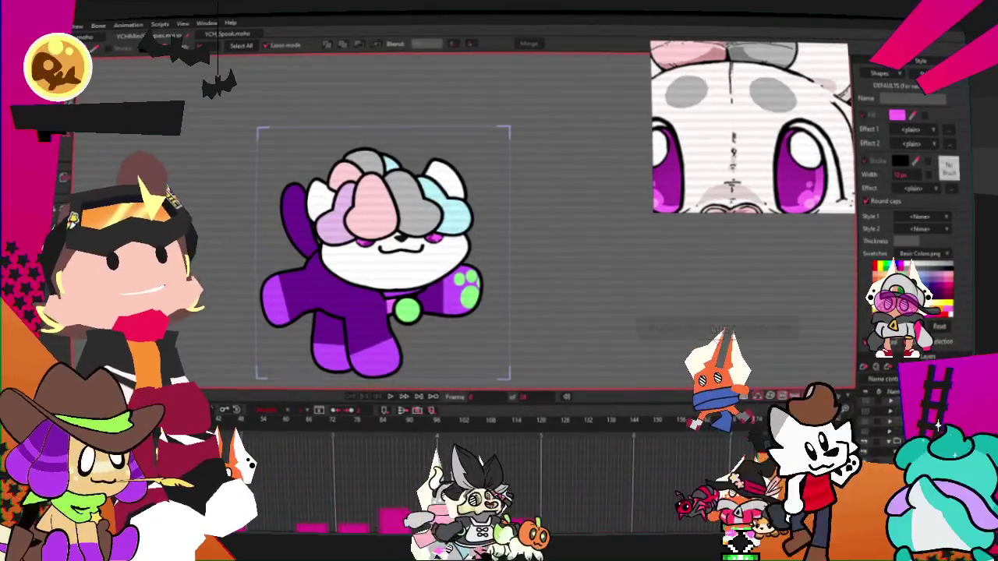
- Zoom in and stop playback, rewinding the animation to frame 0
scroll(426, 237, "up", 2)
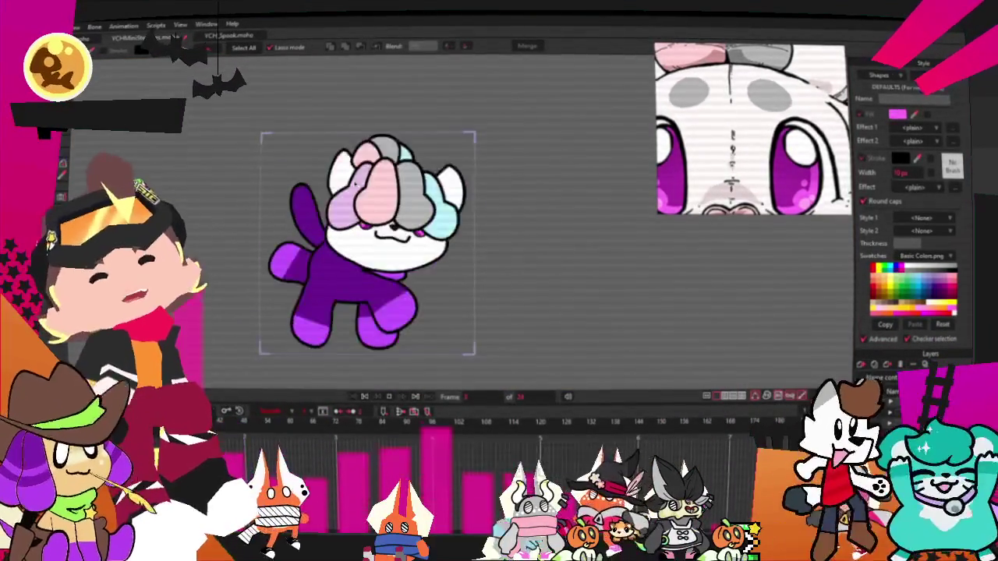
left_click(366, 398)
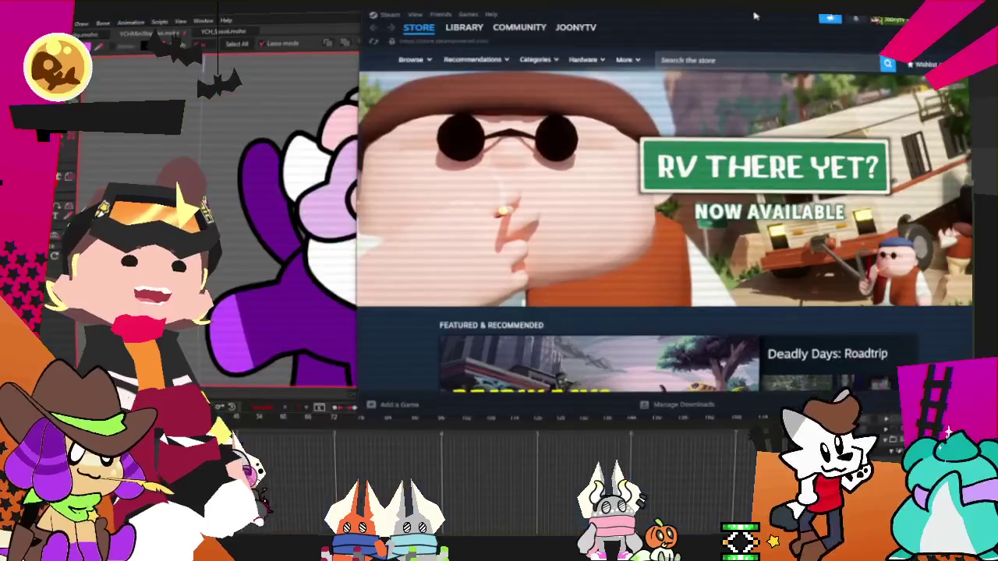
- Switch away from the Steam Store window with Alt+Tab
key("alt+Tab")
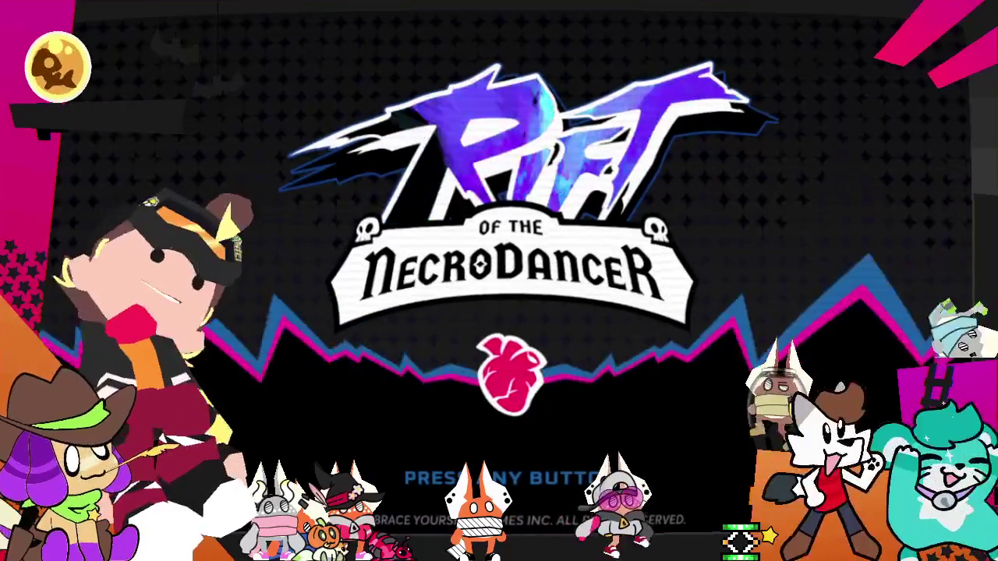
- Get past the title screen and lower Master Volume to 45% in the audio settings
key("Return")
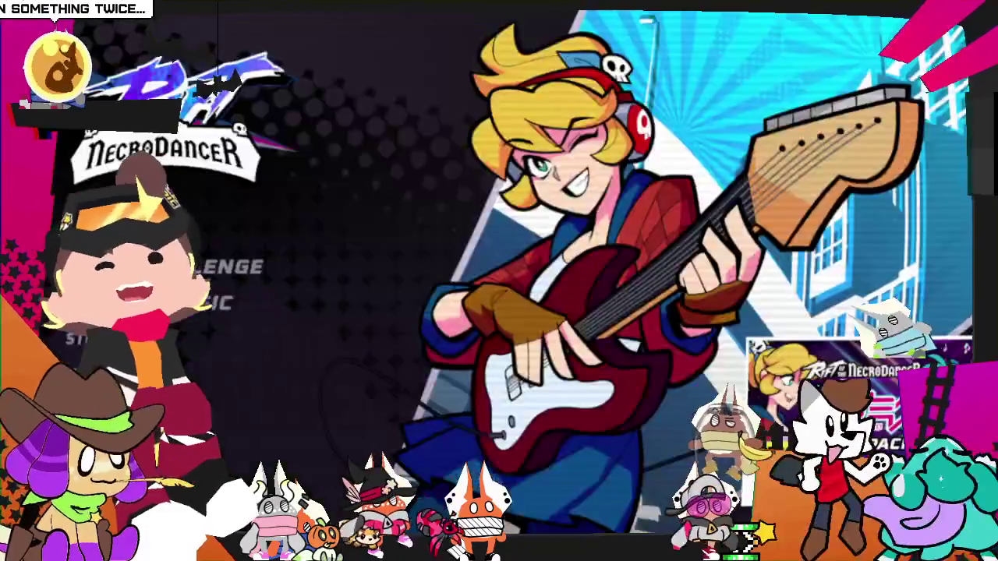
key("Escape")
key("Down")
key("Down")
key("Down")
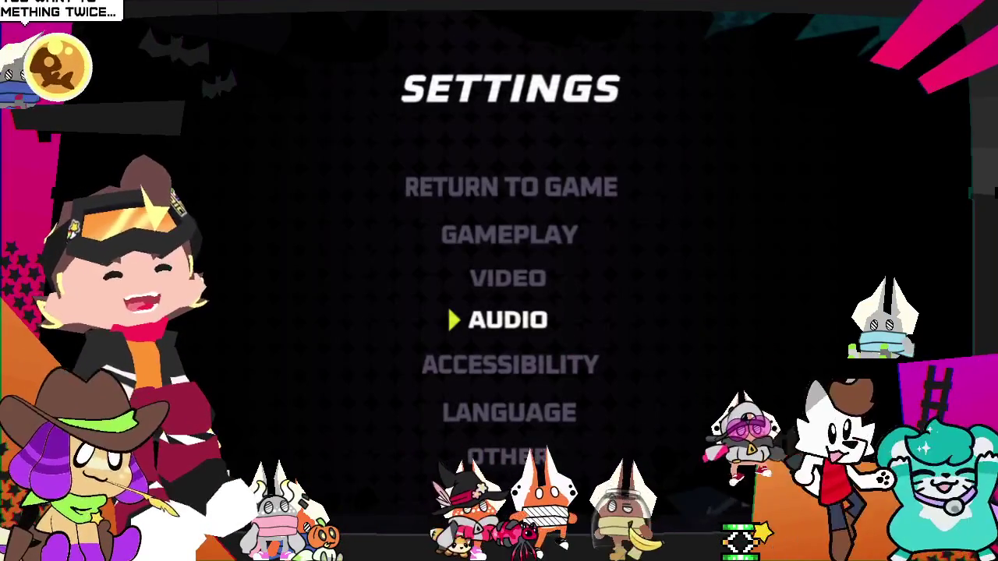
key("Return")
key("Left")
key("Left")
key("Left")
key("Down")
key("Down")
key("Down")
key("Down")
key("Down")
key("Down")
- Close settings and start the chosen game mode from the main menu
key("Down")
key("Down")
key("Down")
key("Down")
key("Down")
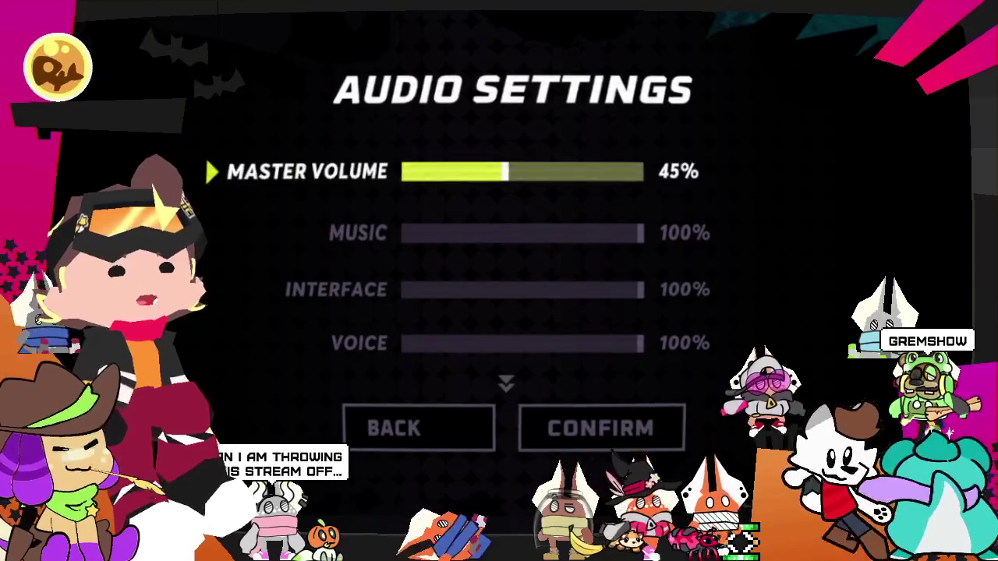
key("Up")
key("Return")
key("Down")
key("Up")
key("Up")
key("Up")
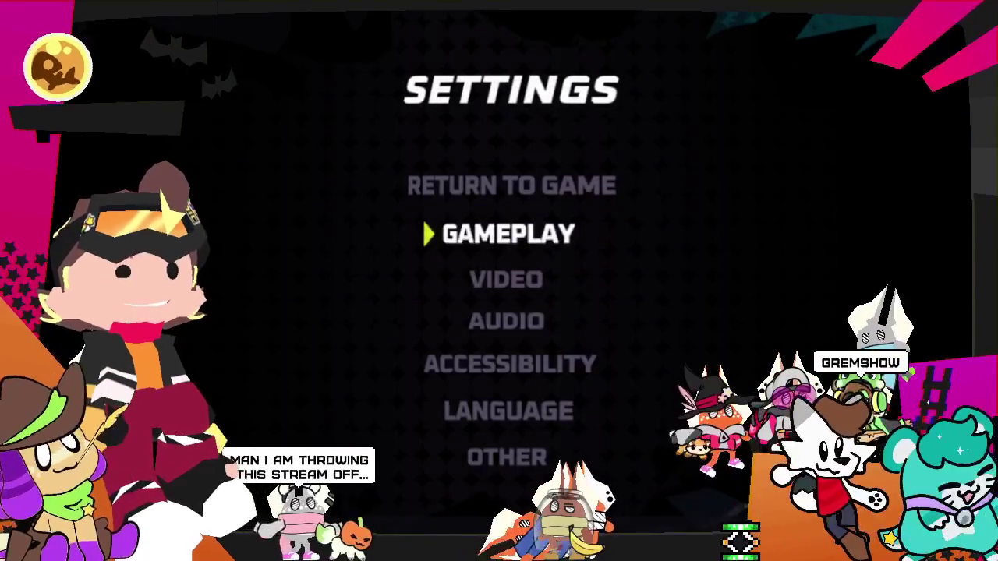
key("Escape")
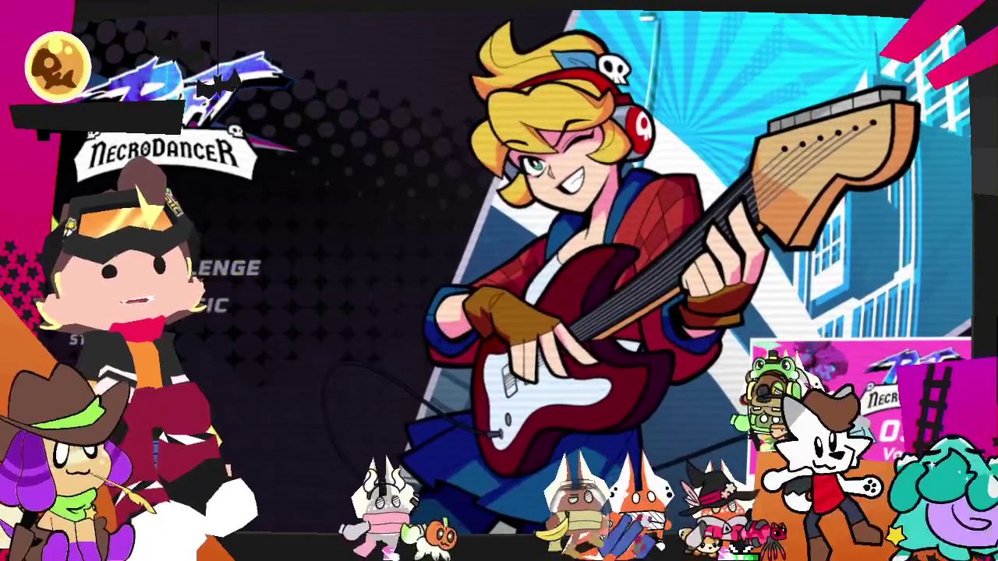
key("Return")
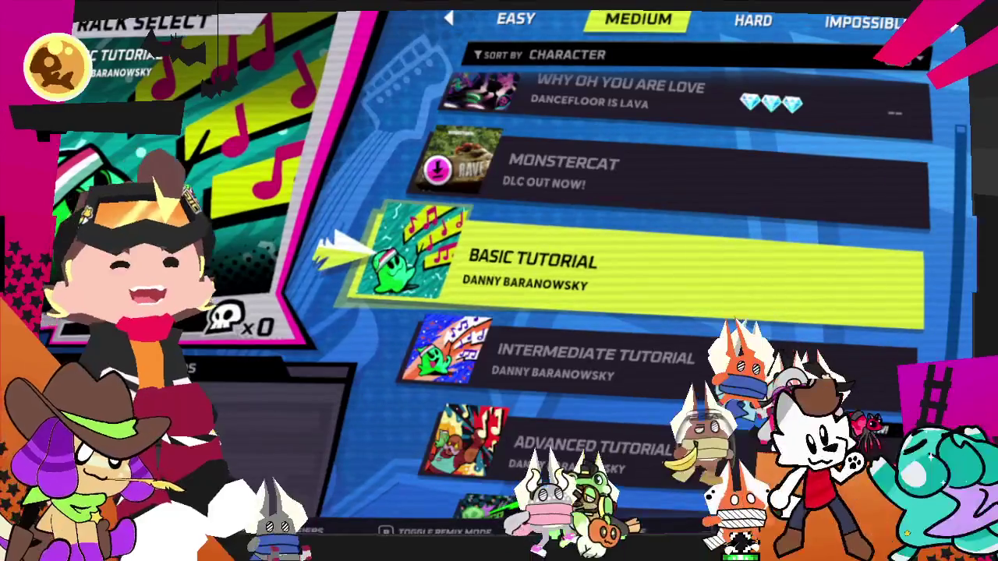
- Switch to Hard difficulty and choose Powers of Destruction from the track list
key("Right")
key("Down")
key("Down")
key("Down")
key("Down")
key("Down")
key("Down")
key("Down")
key("Down")
key("Down")
key("Down")
key("Down")
key("Down")
key("Down")
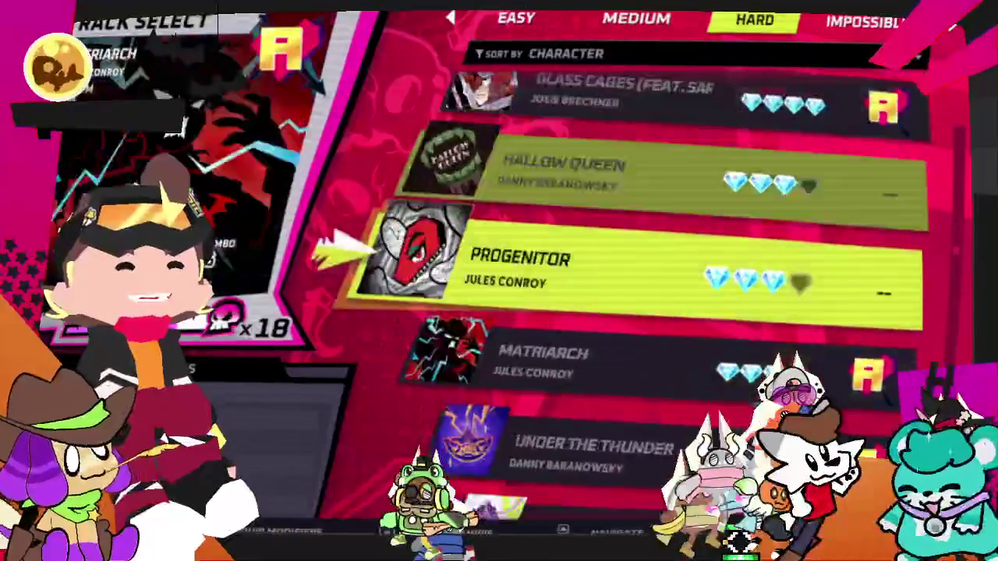
key("Down")
key("Down")
key("Down")
key("Down")
key("Down")
key("Down")
key("Down")
key("Down")
key("Down")
key("Down")
key("Down")
key("Down")
key("Up")
key("Up")
key("Up")
key("Down")
key("Down")
key("Down")
key("Down")
key("Down")
key("Down")
key("Down")
key("Down")
key("Down")
key("Down")
key("Down")
key("Down")
key("Down")
key("Down")
key("Down")
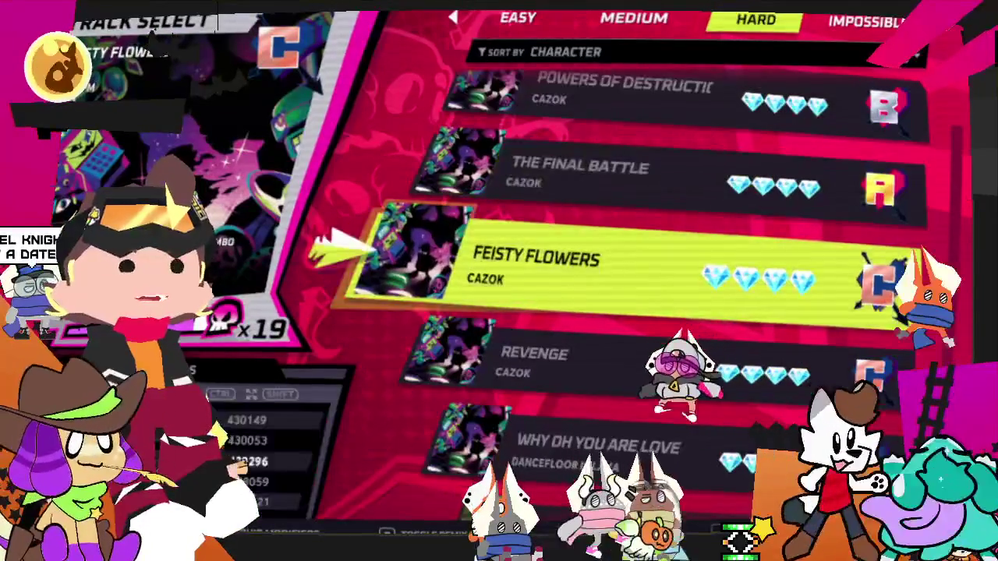
key("Up")
key("Up")
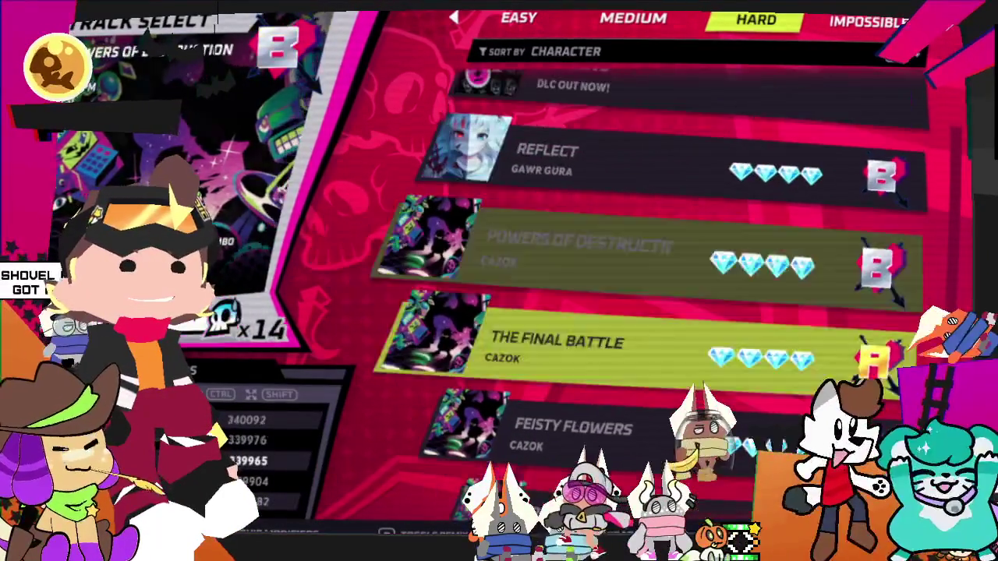
key("Down")
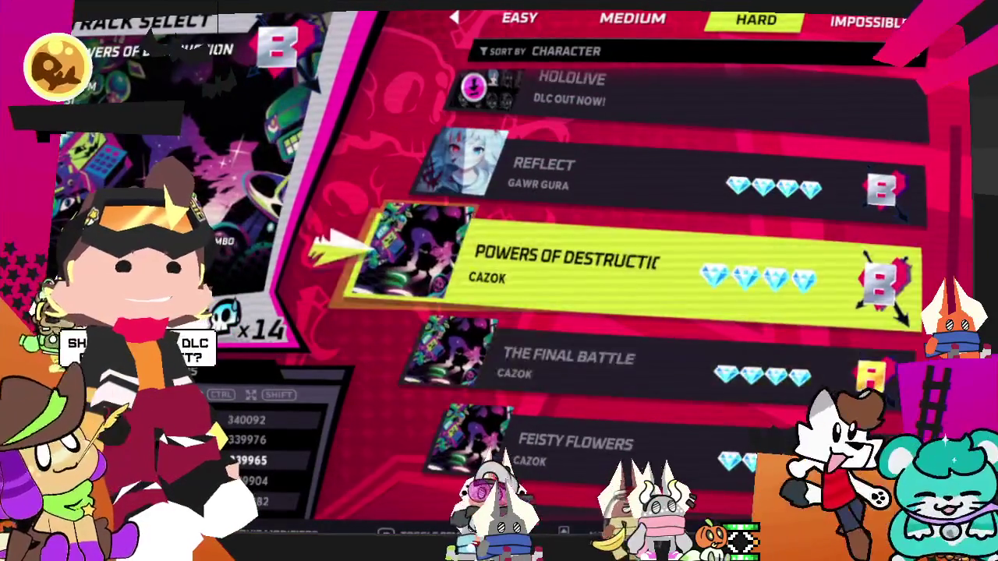
key("Return")
key("Return")
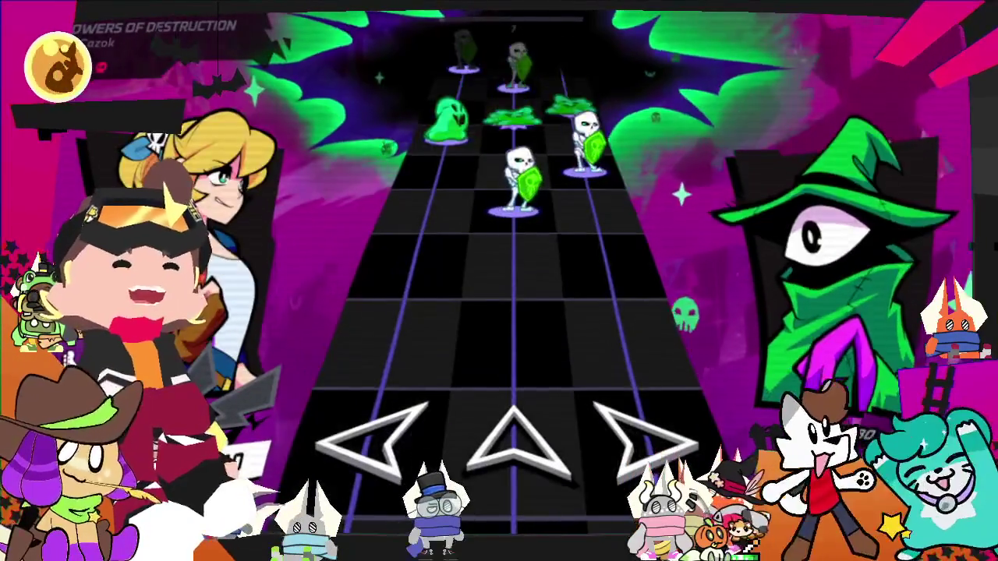
- Hit the left, centre and right lane notes on the beat, including a long left hold
key("Down")
key("Right")
key("Down")
key("Right")
key("Down")
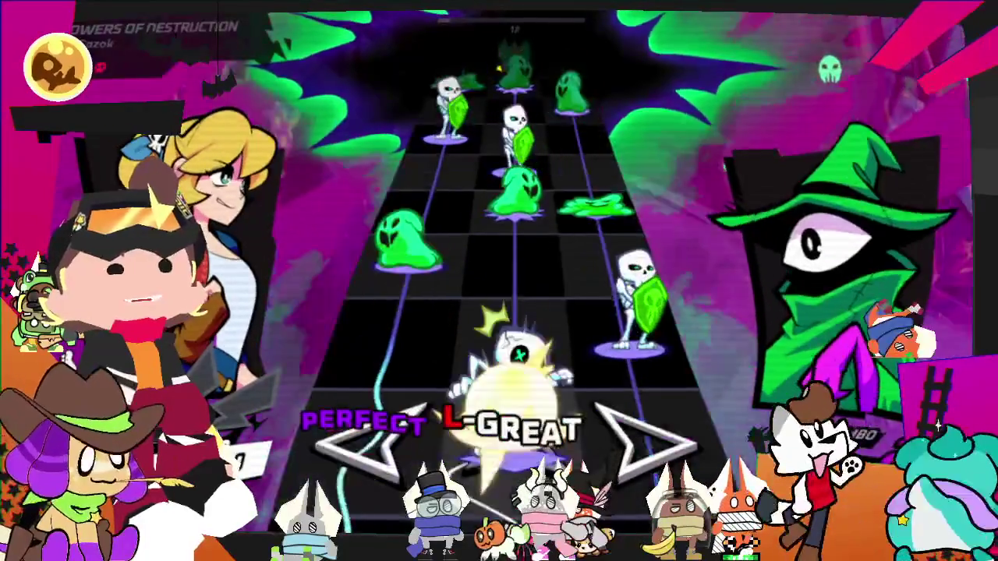
key("Right")
key("Down")
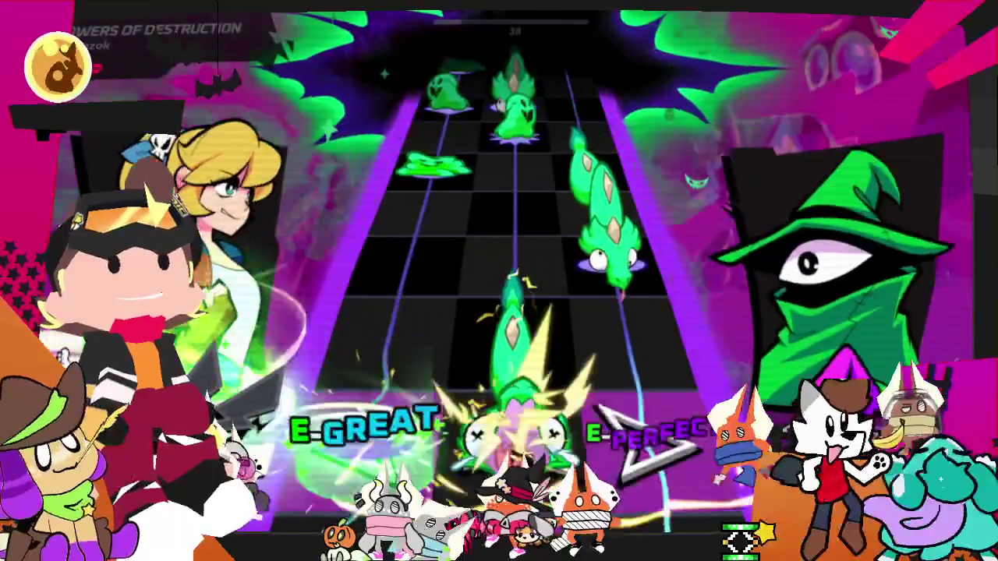
key("Left")
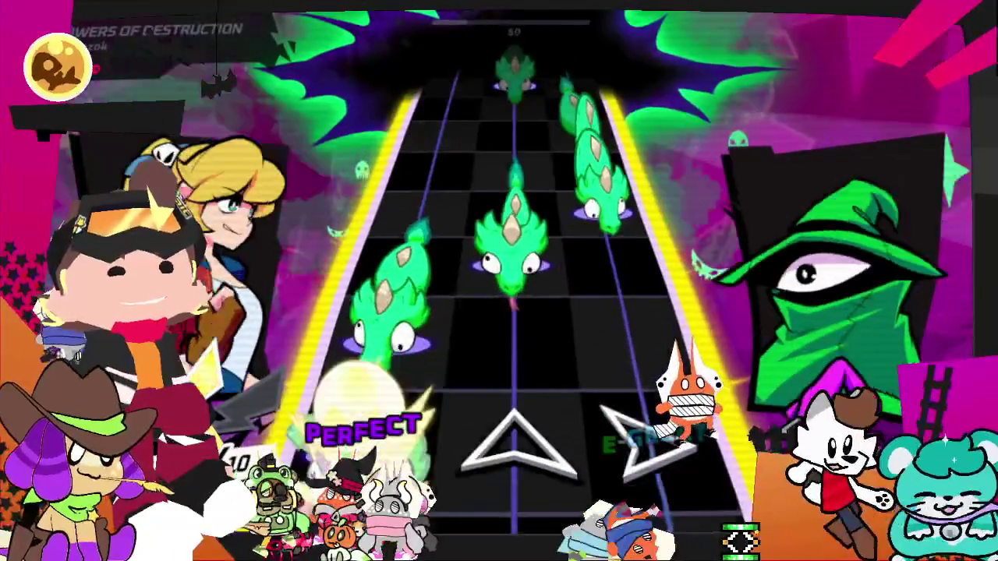
key("Left")
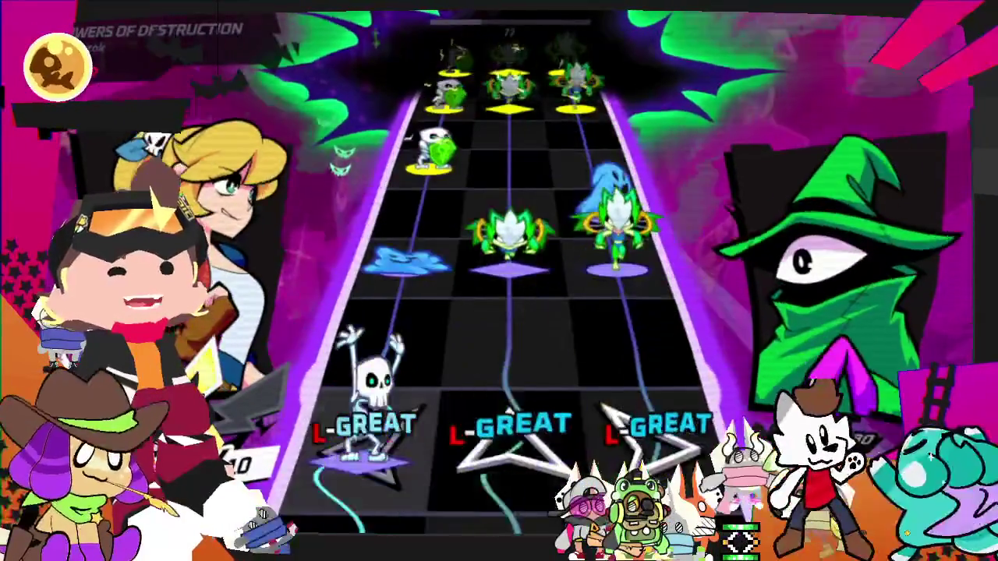
key("Up")
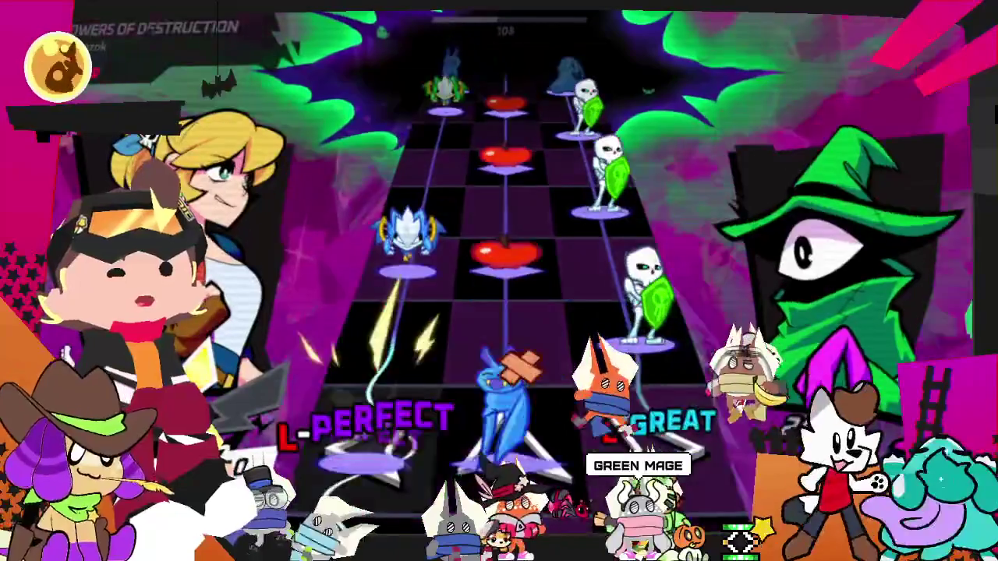
key("Left")
key("Up")
key("Right")
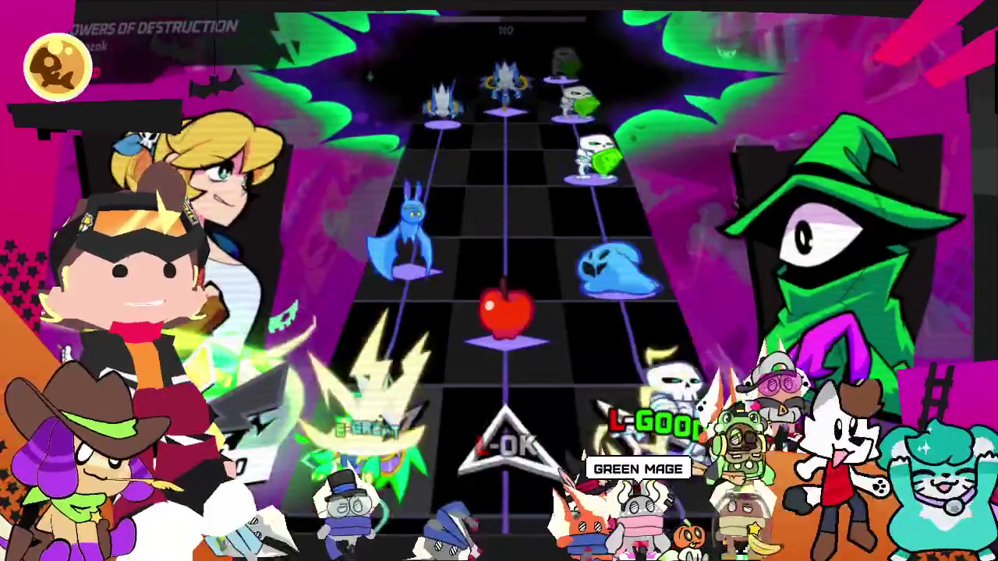